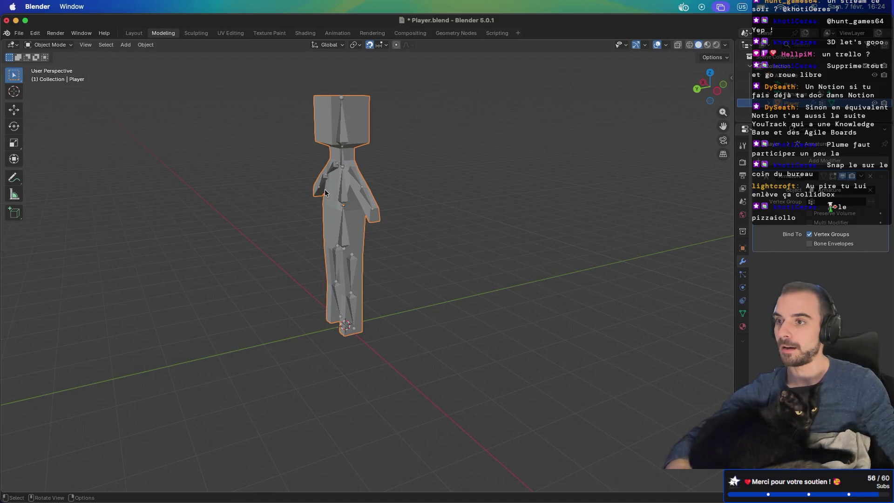
Orbit and zoom in on the Player character's hips and legs
middle_drag(366, 250, 392, 246)
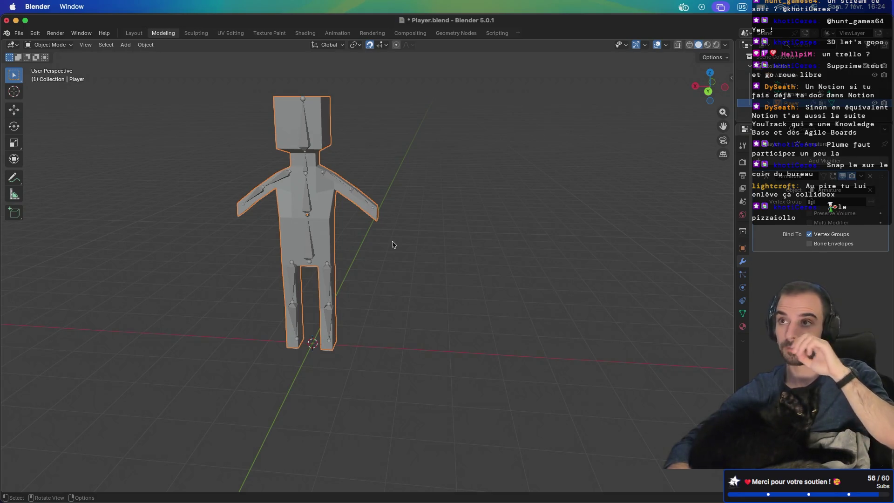
mouse_move(416, 259)
middle_down()
mouse_move(388, 263)
mouse_move(445, 253)
middle_up()
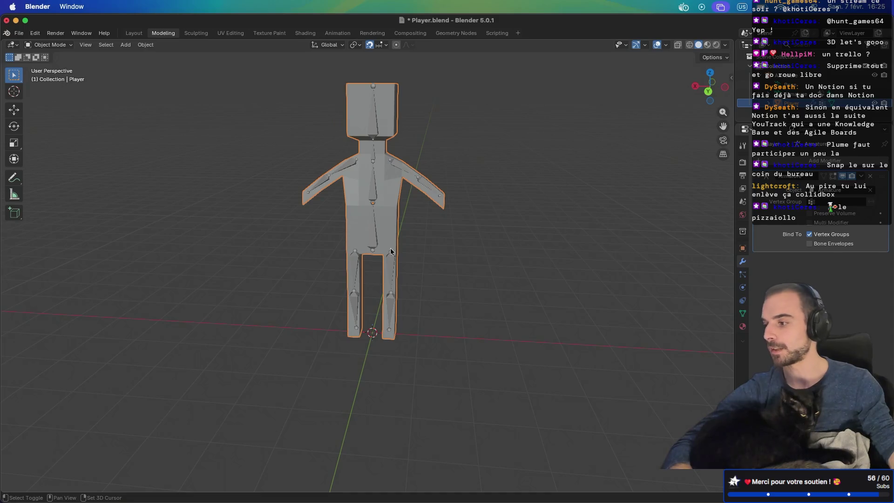
ctrl+scroll(390, 249, up, 2)
mouse_move(390, 252)
ctrl+middle_down()
mouse_move(423, 263)
mouse_move(399, 275)
ctrl+middle_up()
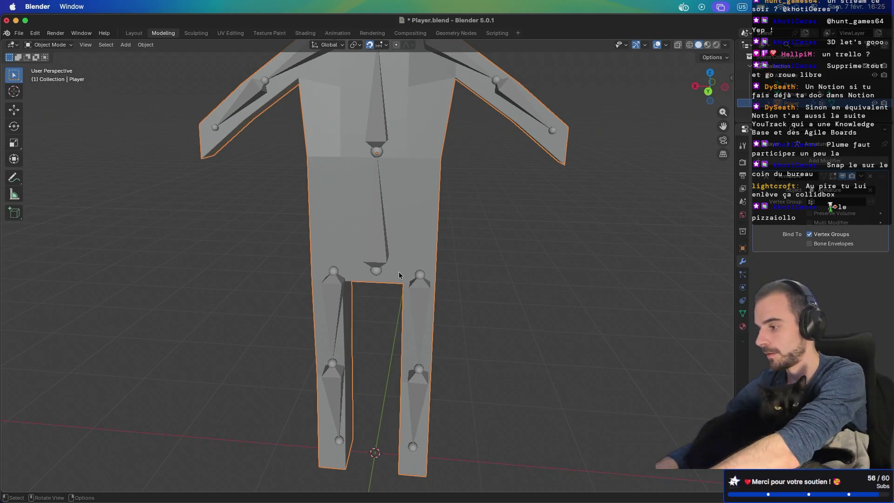
Search 'souris' to open macOS Mouse settings, switch off Natural scrolling, and return to Blender
key(super+space)
text(merriam-webster.com)
key(super+a)
key(BackSpace)
text(souris)
key(BackSpace)
key(BackSpace)
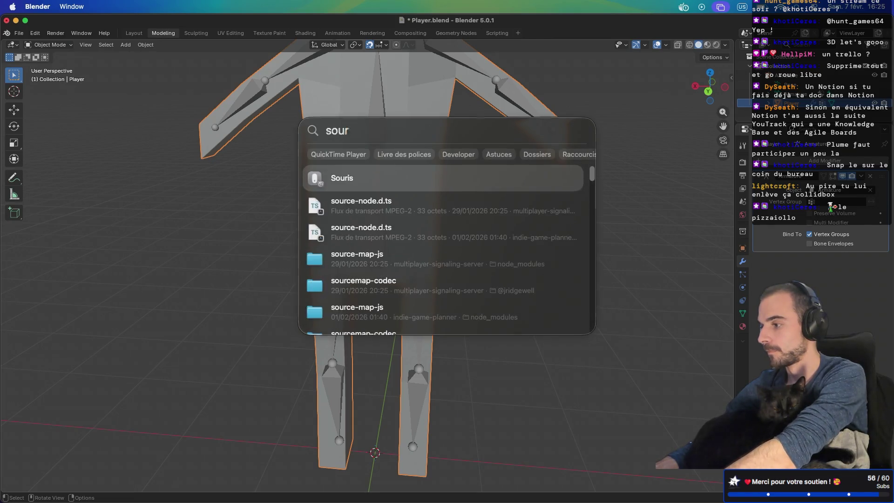
key(Return)
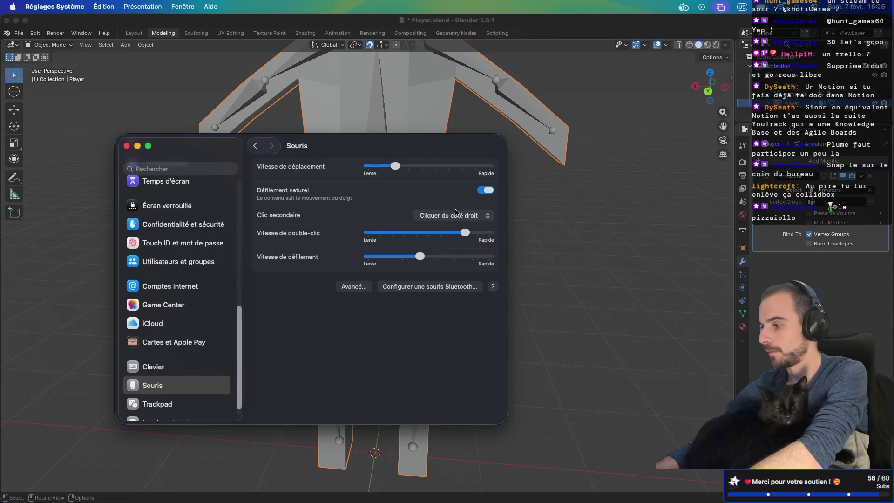
click(486, 190)
click(541, 26)
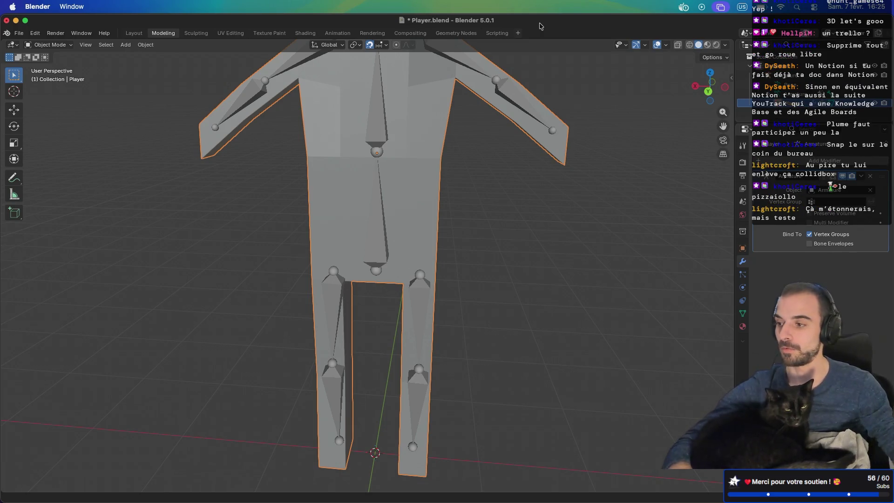
Select the Player mesh together with its armature and delete both objects
mouse_move(514, 161)
shift+middle_down()
mouse_move(503, 206)
mouse_move(463, 201)
shift+middle_up()
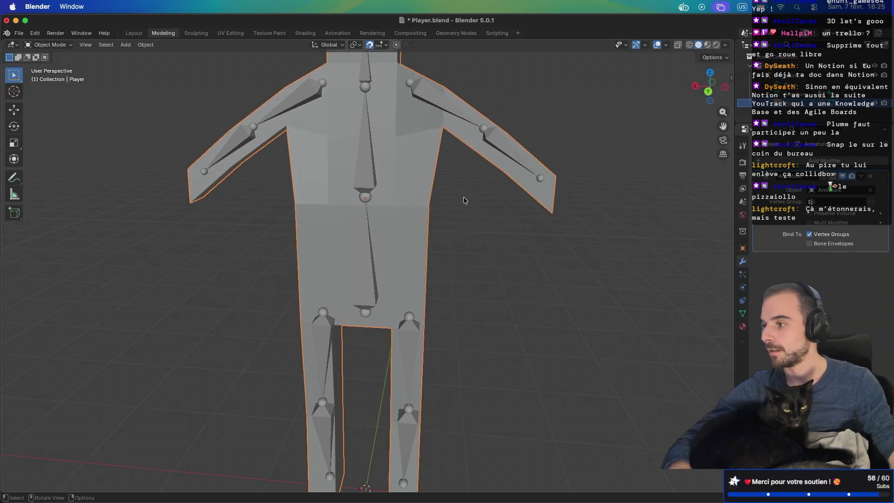
scroll(464, 200, down, 4)
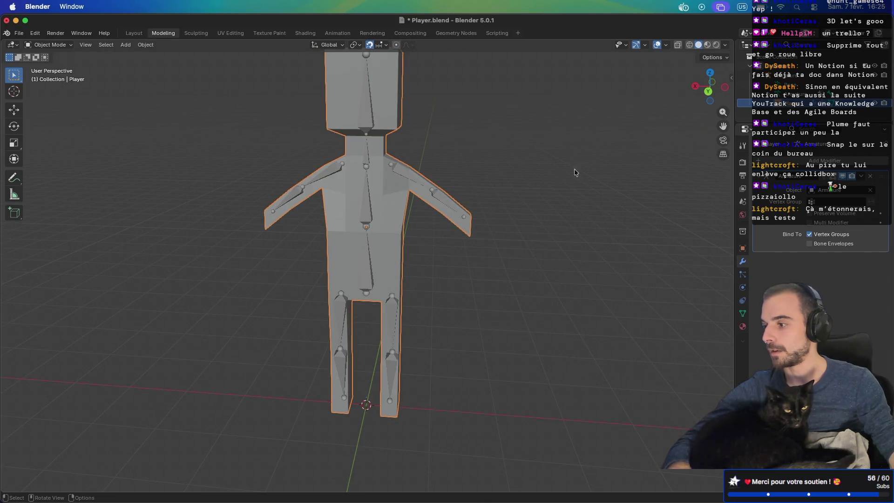
mouse_move(554, 192)
middle_down()
mouse_move(467, 182)
mouse_move(414, 160)
mouse_move(444, 148)
mouse_move(554, 171)
middle_up()
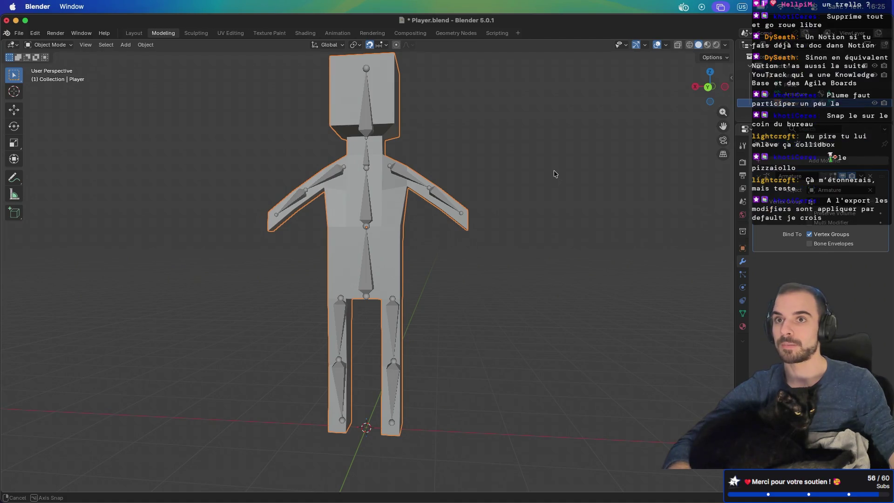
middle_drag(553, 171, 553, 170)
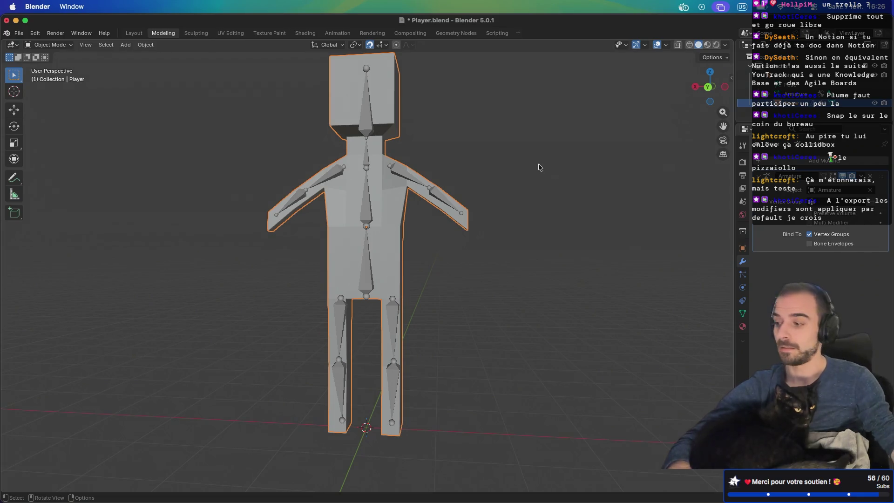
key(a)
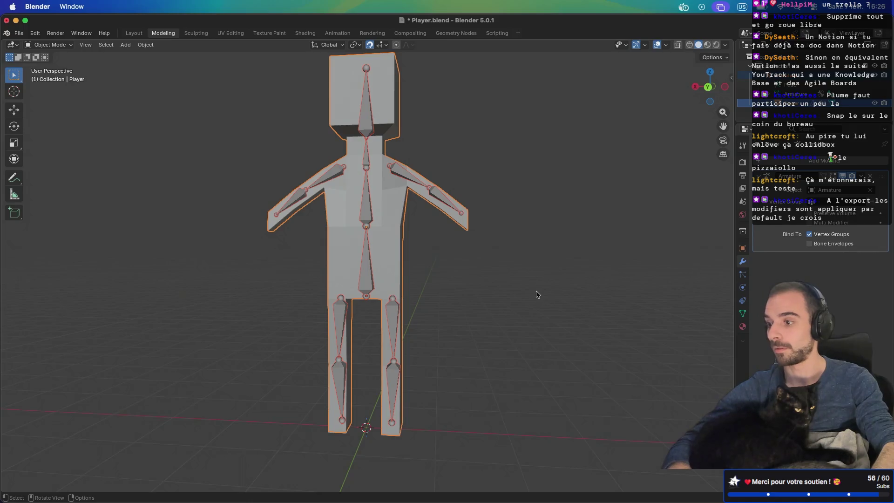
key(Delete)
shift+middle_drag(435, 379, 396, 306)
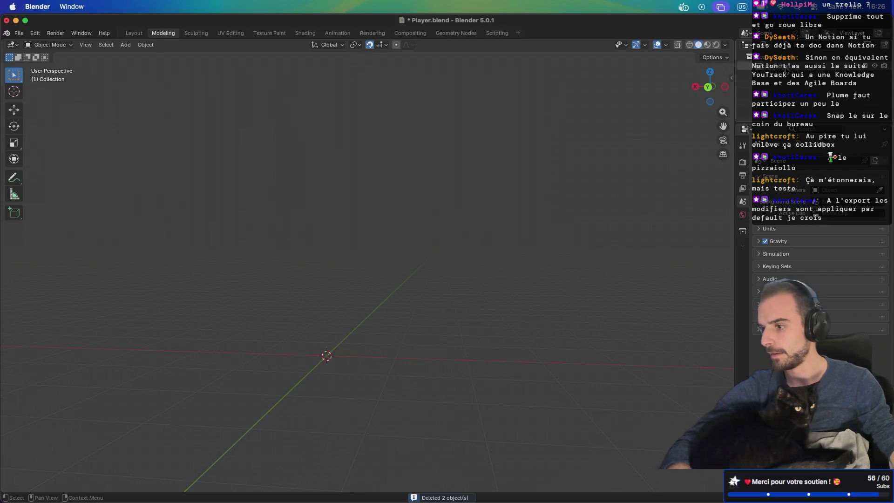
Add a cube and move it up along Z until its base rests on the ground line
key(shift+a)
mouse_move(621, 193)
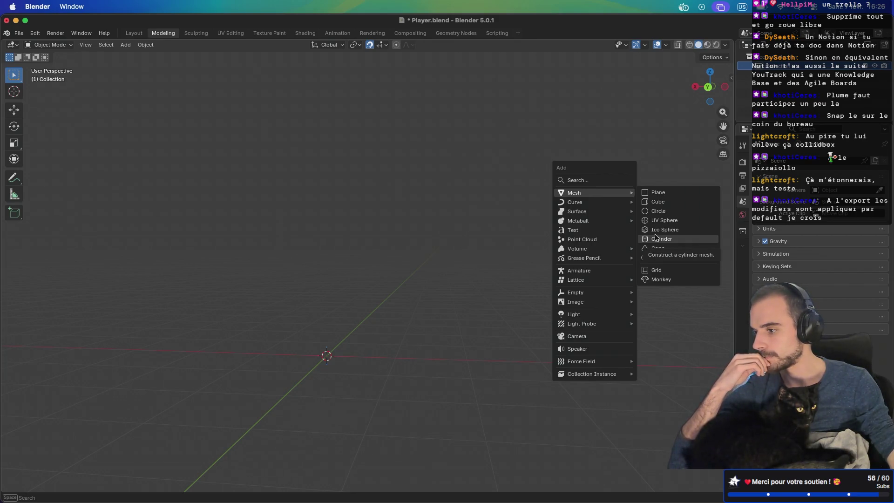
click(662, 205)
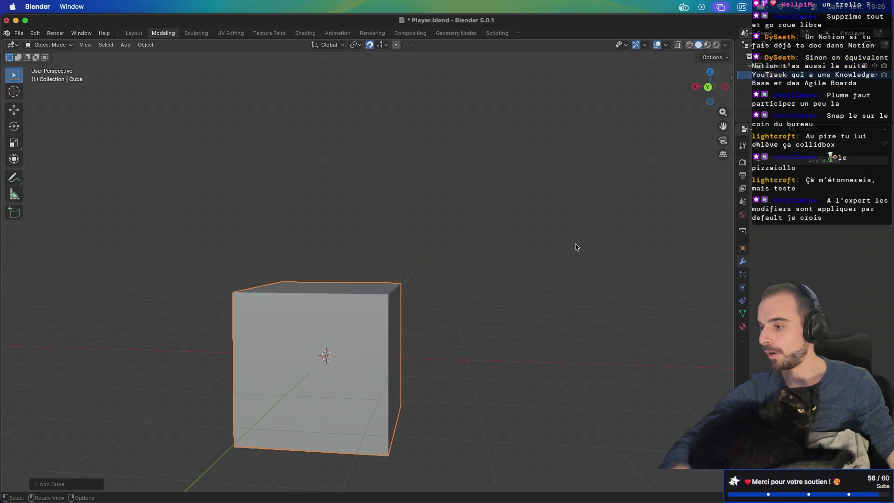
shift+middle_drag(481, 284, 537, 252)
key(KP_1)
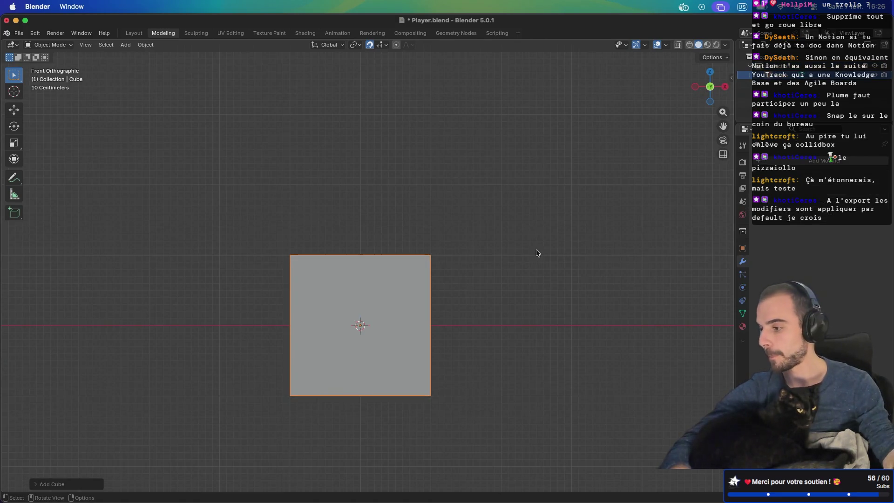
key(g)
key(z)
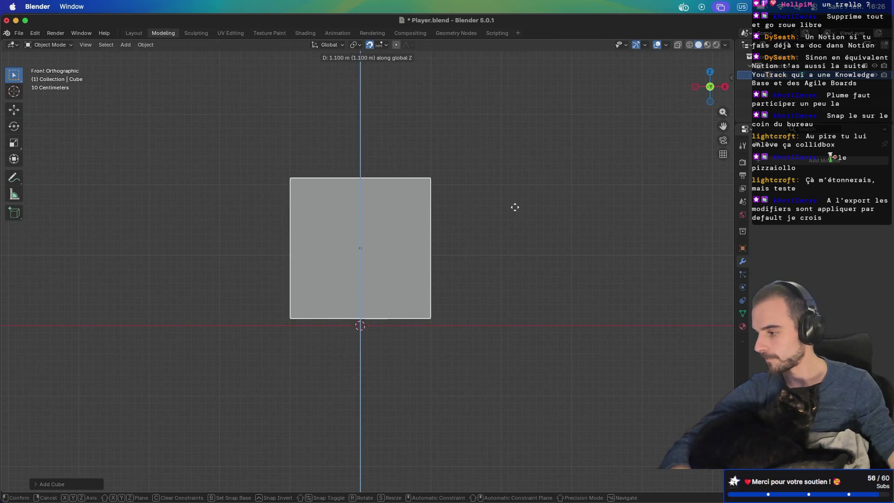
click(515, 213)
Check the cube's placement from several angles, ending in front view
mouse_move(515, 212)
middle_down()
mouse_move(495, 223)
mouse_move(454, 225)
middle_up()
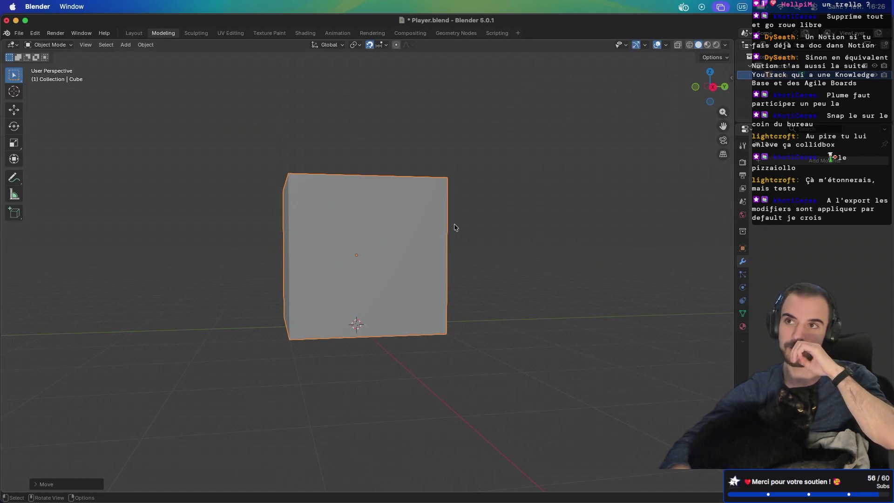
mouse_move(383, 315)
middle_down()
mouse_move(407, 295)
mouse_move(362, 313)
middle_up()
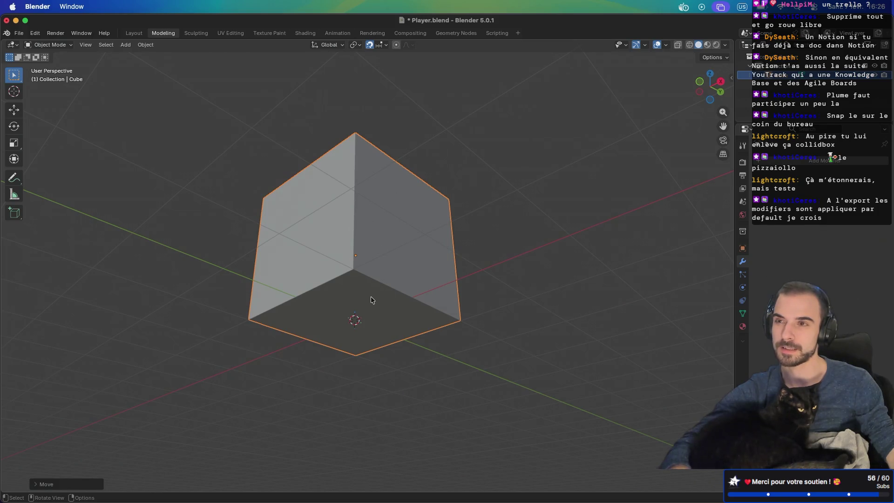
mouse_move(372, 299)
middle_down()
mouse_move(401, 250)
mouse_move(435, 270)
mouse_move(427, 320)
middle_up()
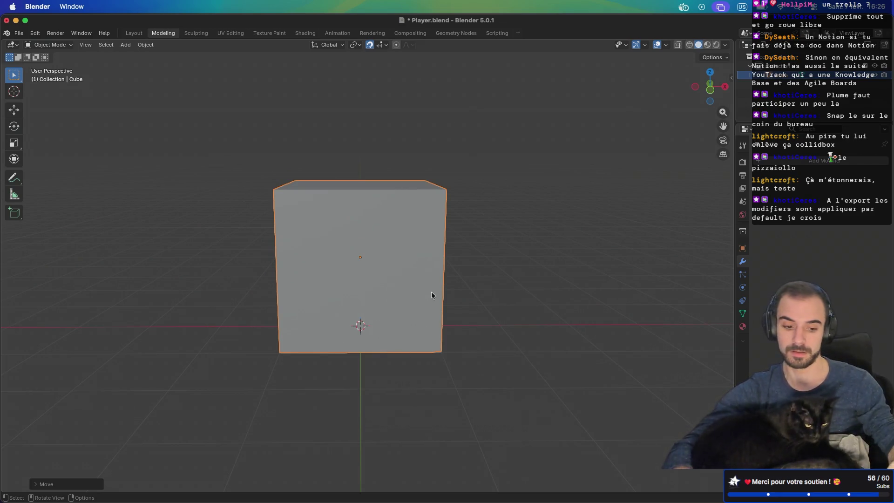
key(KP_1)
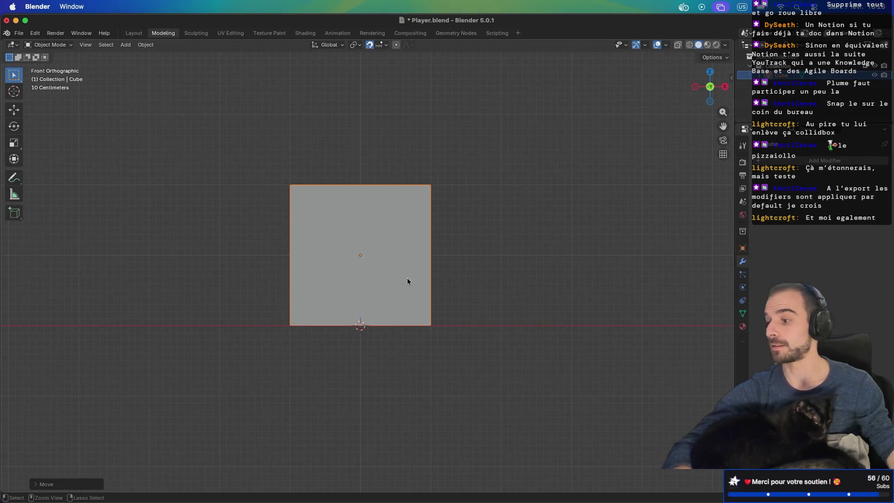
scroll(407, 281, down, 3)
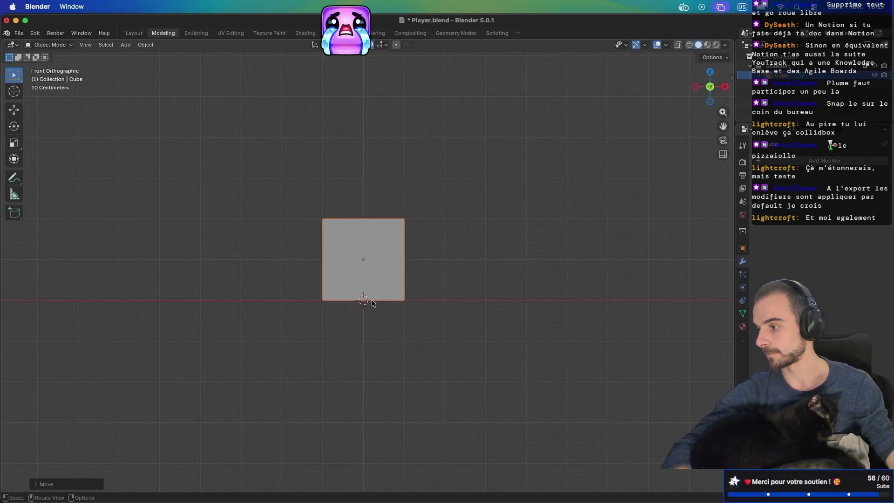
key(Tab)
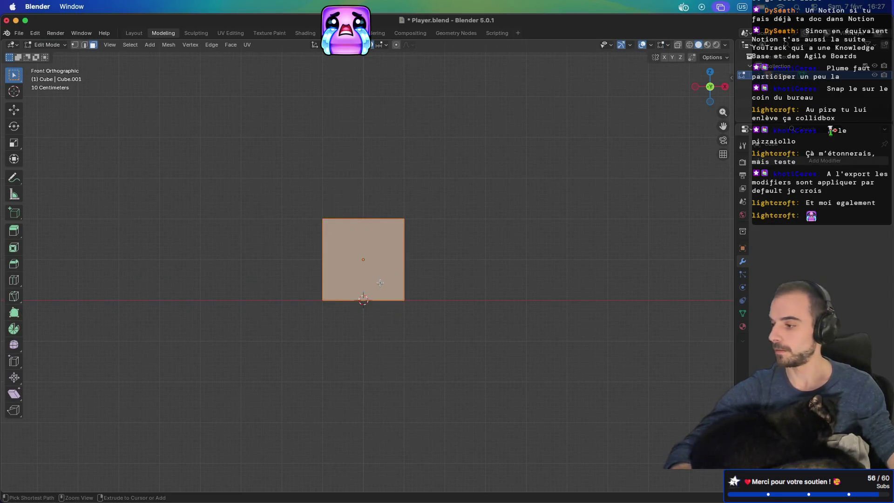
Select all of the cube's geometry in front view and move it down along Z
key(a)
drag(292, 189, 429, 252)
mouse_move(429, 252)
middle_down()
mouse_move(461, 253)
mouse_move(398, 257)
middle_up()
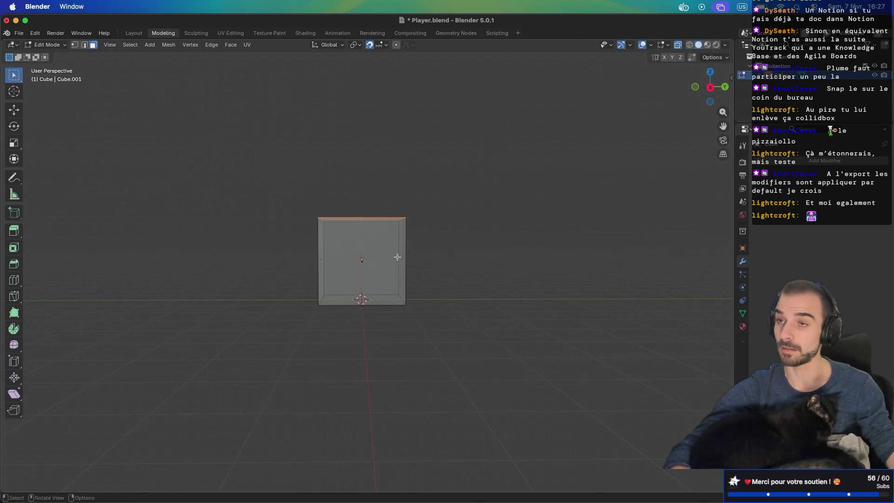
middle_drag(397, 257, 447, 258)
key(KP_1)
drag(295, 185, 429, 348)
key(g)
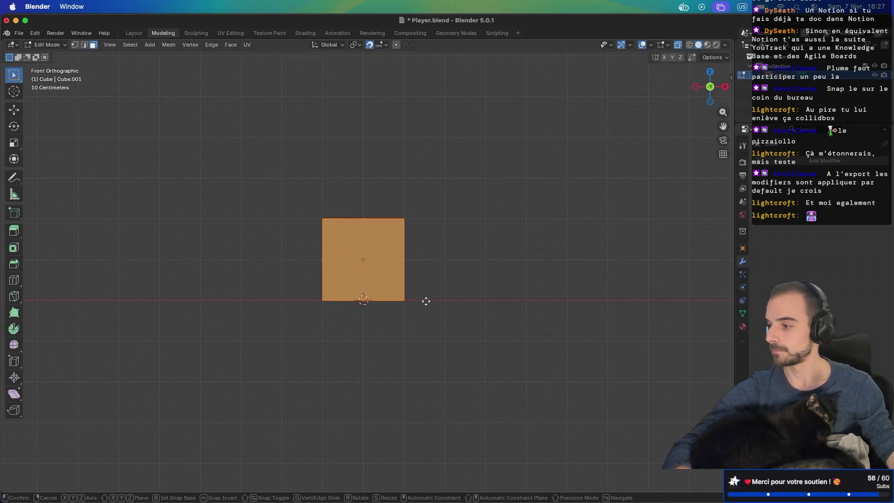
key(z)
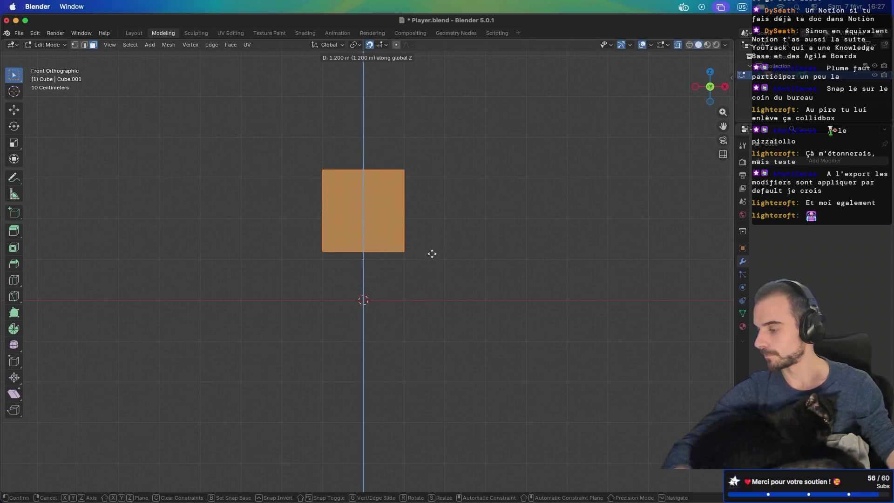
click(434, 259)
Undo the edits so the cube sits on the ground at the origin, then return to Object Mode
scroll(386, 281, up, 6)
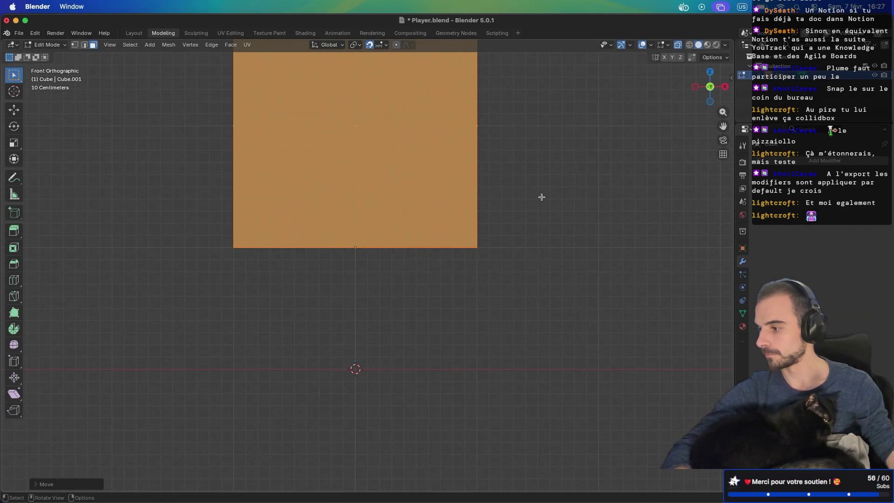
scroll(541, 197, down, 3)
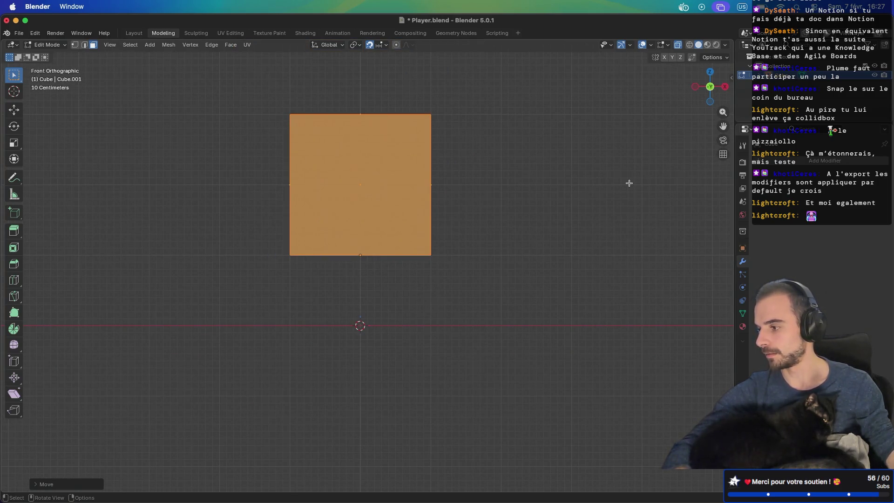
click(541, 189)
key(ctrl+z)
mouse_move(466, 213)
middle_down()
mouse_move(554, 214)
mouse_move(393, 250)
mouse_move(508, 209)
mouse_move(438, 234)
middle_up()
key(ctrl+z)
key(ctrl+shift+z)
key(ctrl+z)
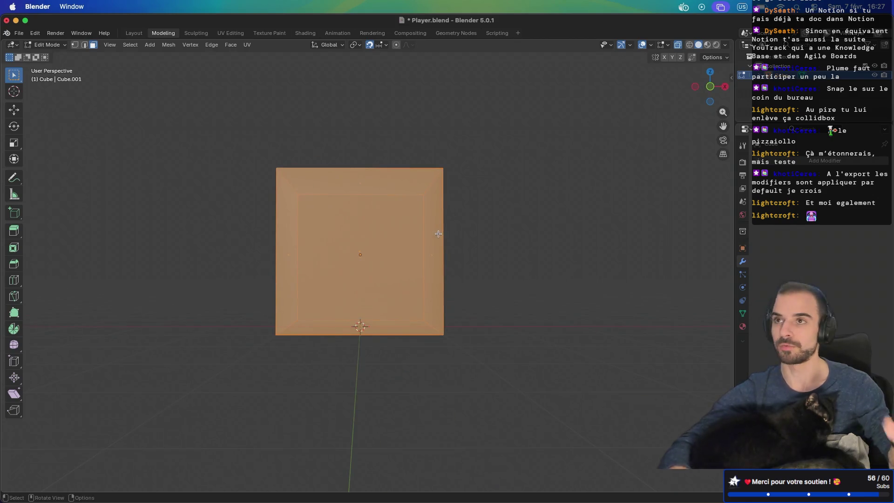
key(Tab)
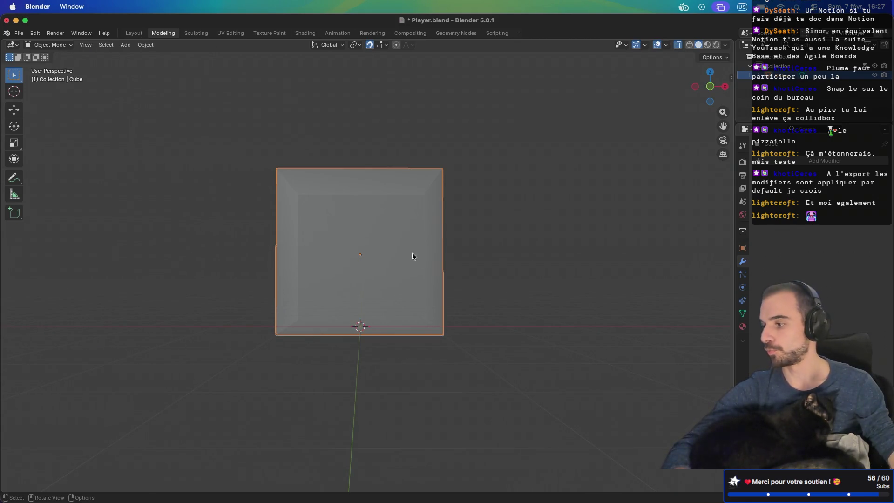
Show the Transform panel: location 0, 0, 1 m and dimensions 2 m on each axis
mouse_move(407, 253)
middle_down()
mouse_move(363, 259)
mouse_move(415, 260)
mouse_move(369, 265)
middle_up()
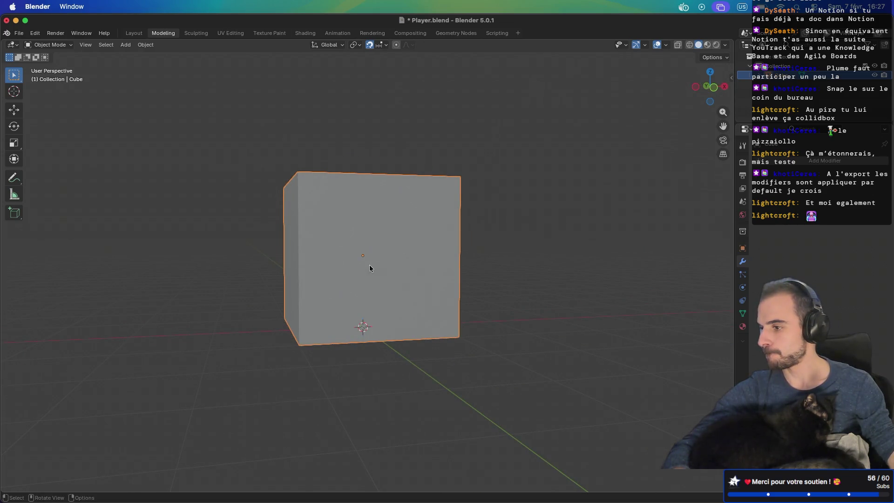
scroll(370, 264, down, 2)
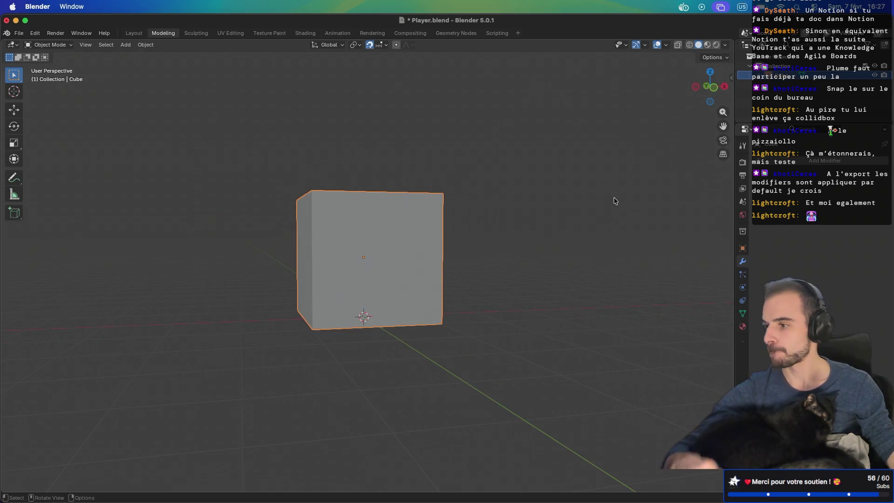
click(729, 78)
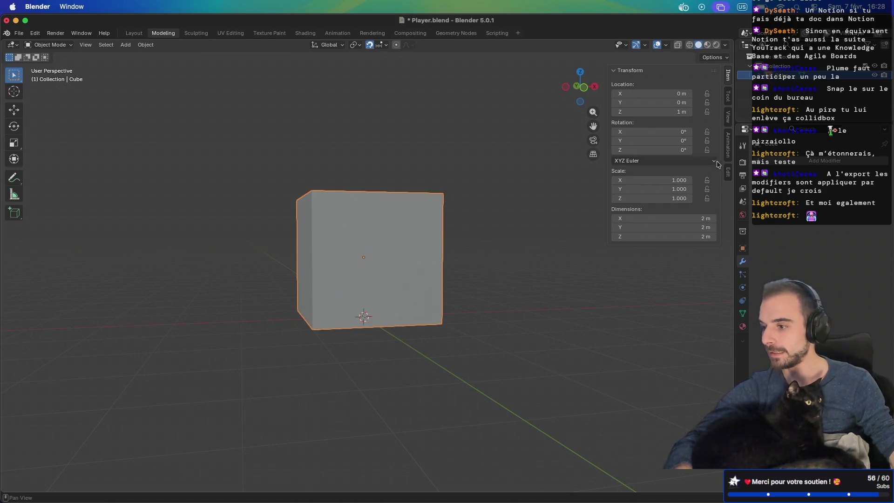
Apply AutoMirror on the X axis to the cube and inspect it in front view
click(728, 172)
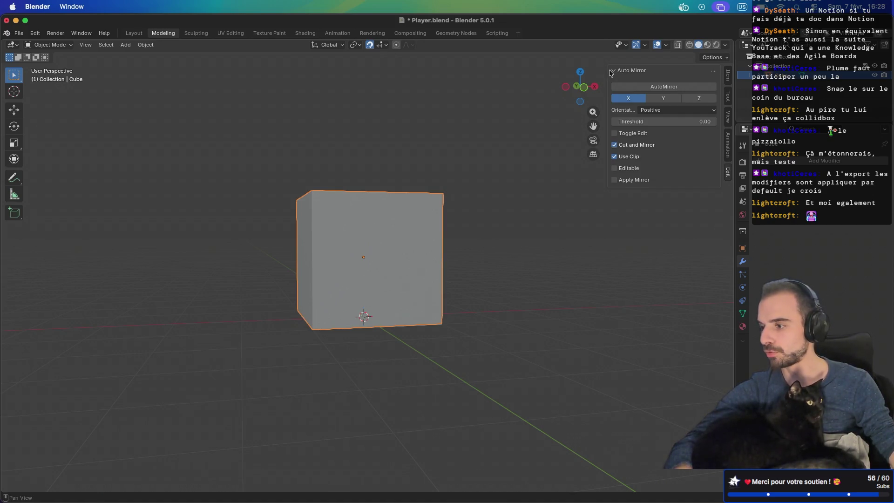
click(650, 89)
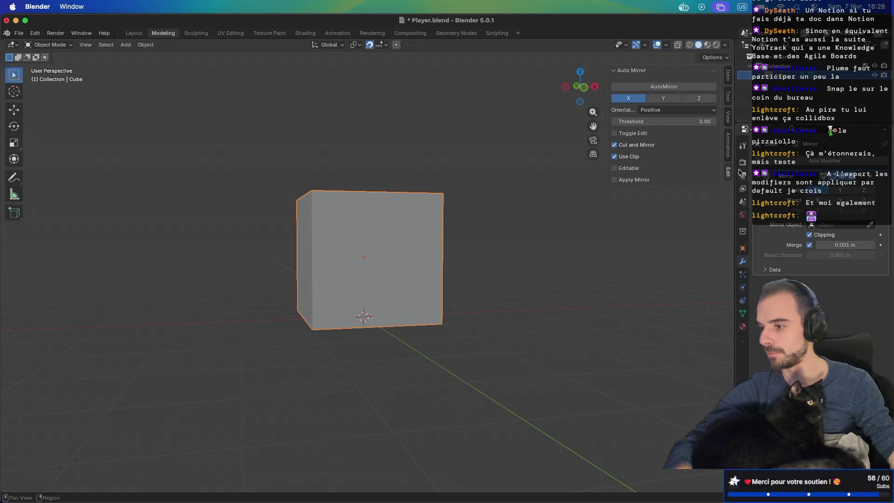
middle_drag(526, 238, 475, 249)
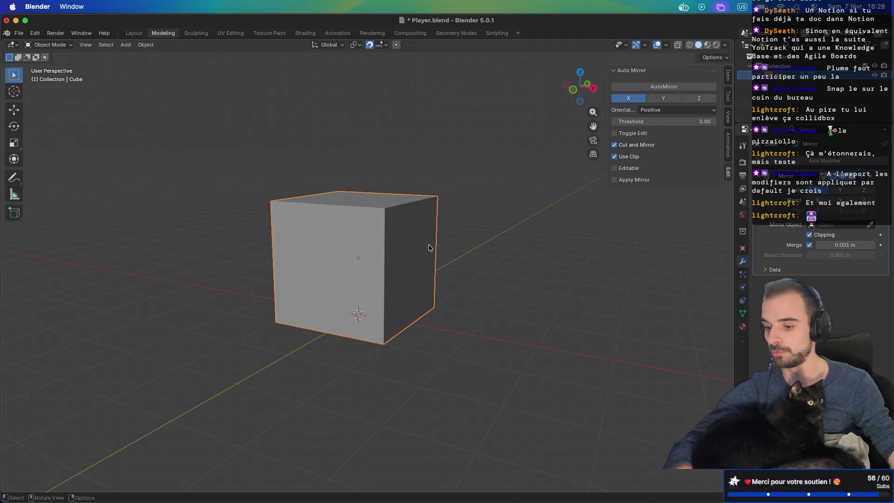
key(Tab)
middle_drag(371, 264, 354, 270)
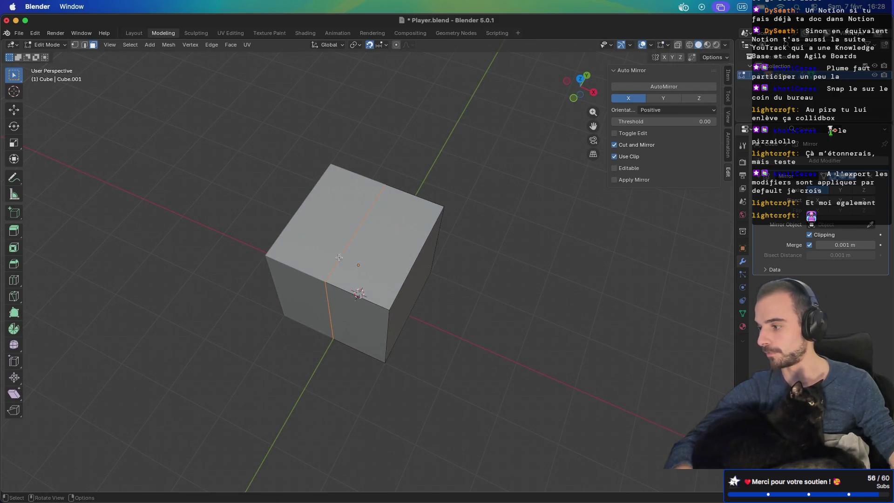
mouse_move(363, 208)
middle_down()
mouse_move(358, 224)
mouse_move(375, 236)
middle_up()
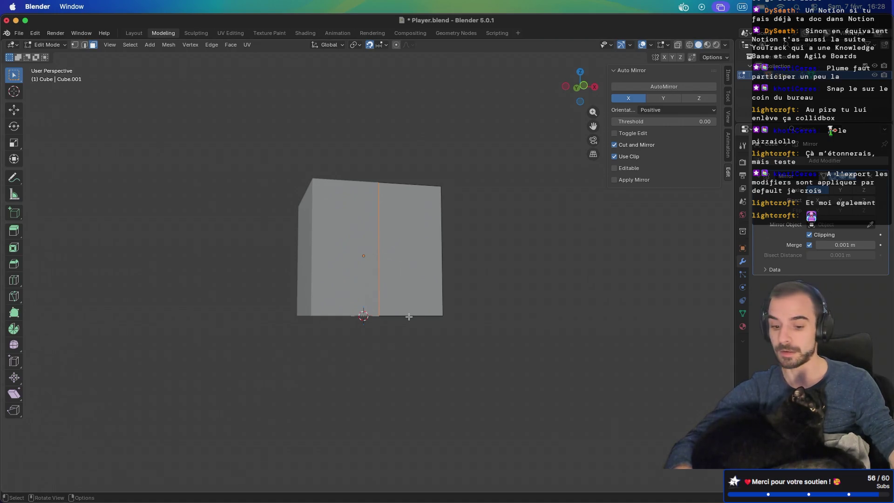
key(KP_1)
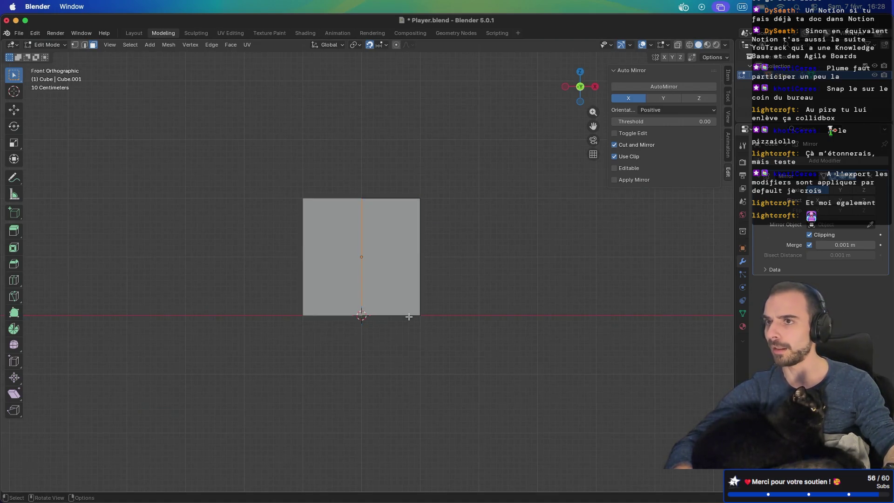
key(Tab)
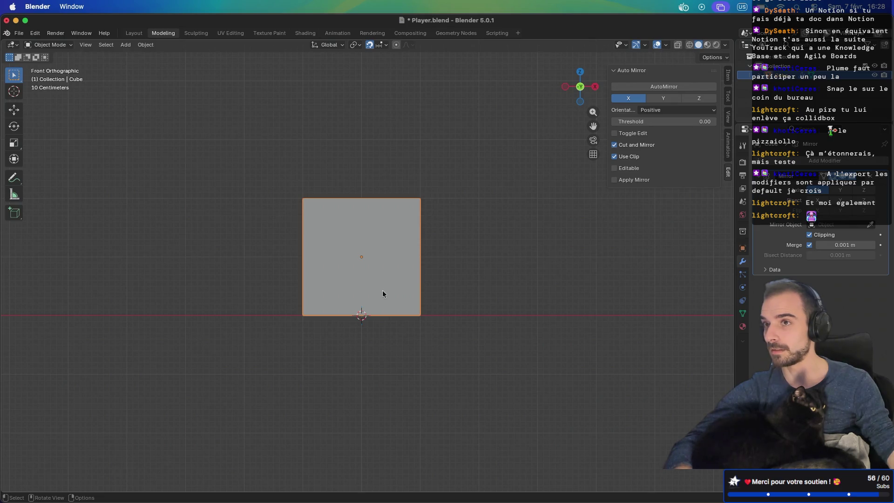
Switch to right view, enable X-ray, deselect the cube, and enter Edit Mode
key(shift)
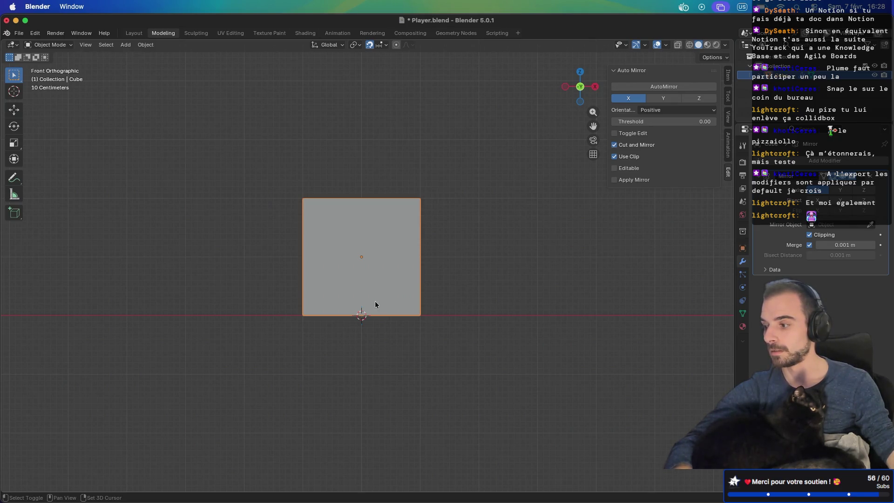
middle_drag(376, 301, 343, 302)
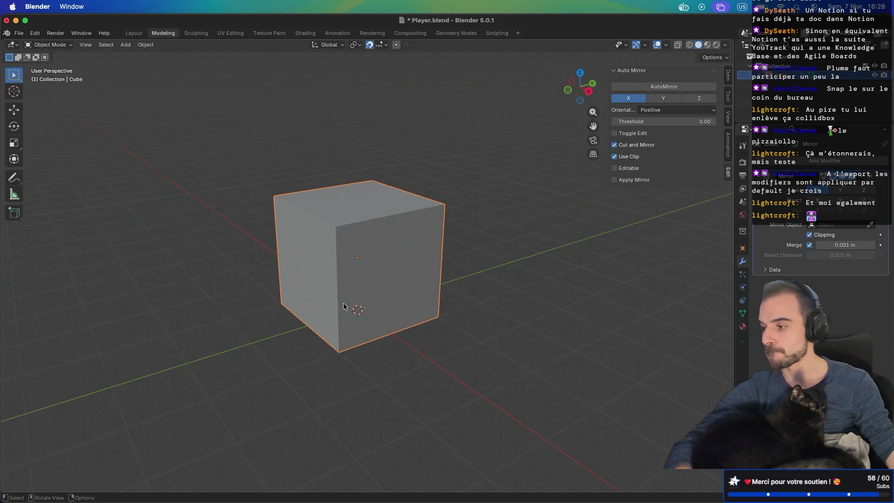
key(KP_3)
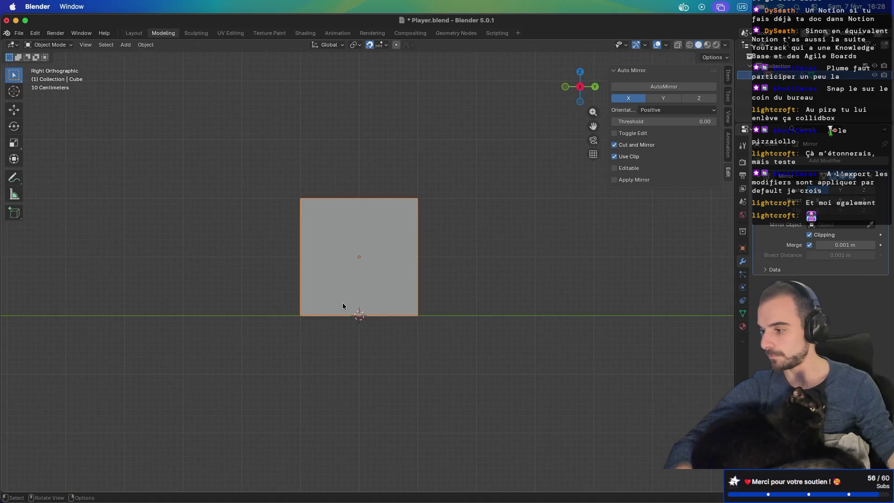
key(alt+z)
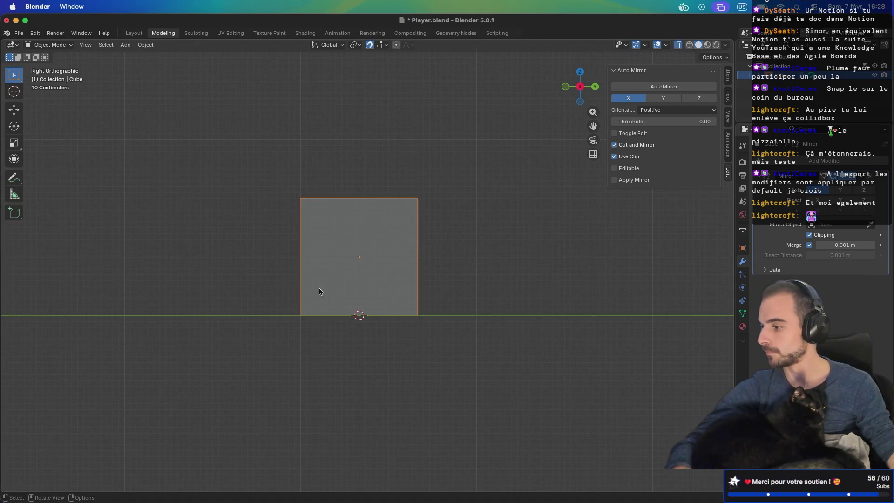
click(306, 367)
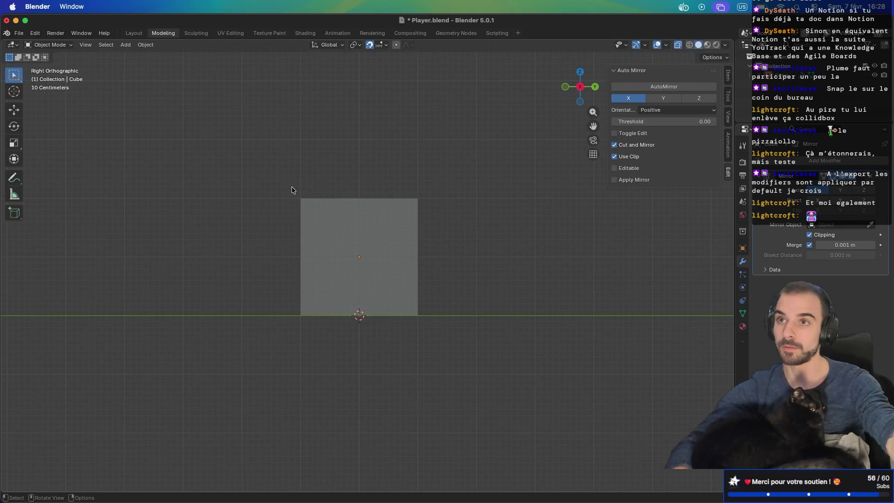
middle_drag(291, 186, 343, 191)
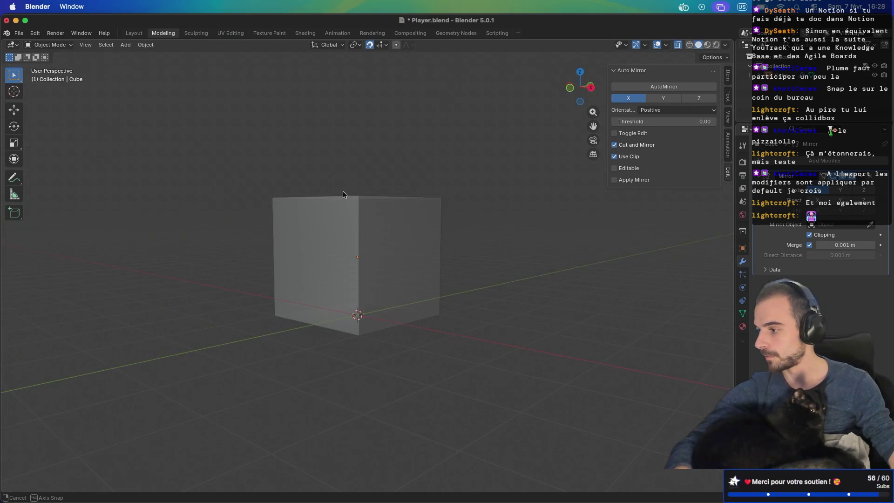
key(Tab)
middle_drag(406, 190, 334, 193)
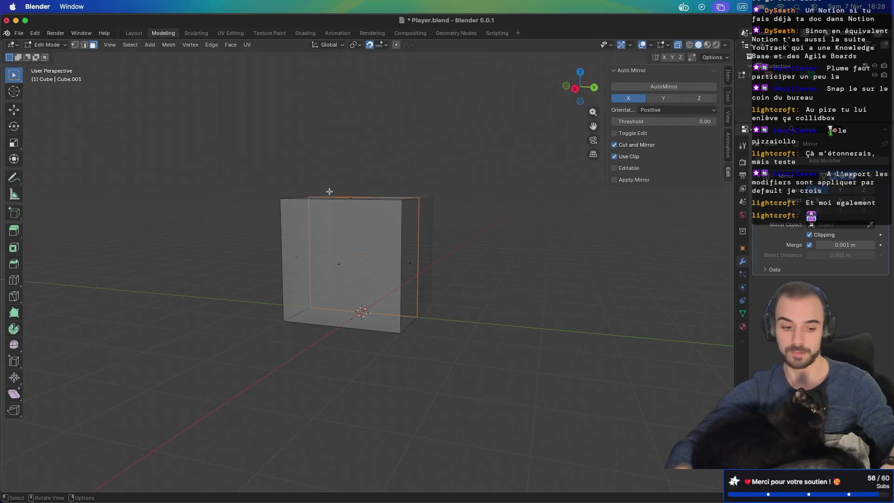
In right ortho view, pull the left edge inward along Y
key(KP_3)
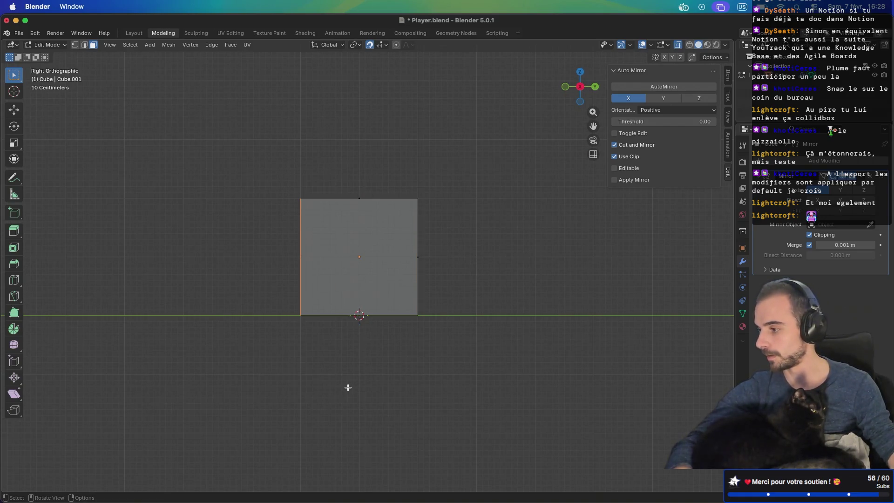
key(g)
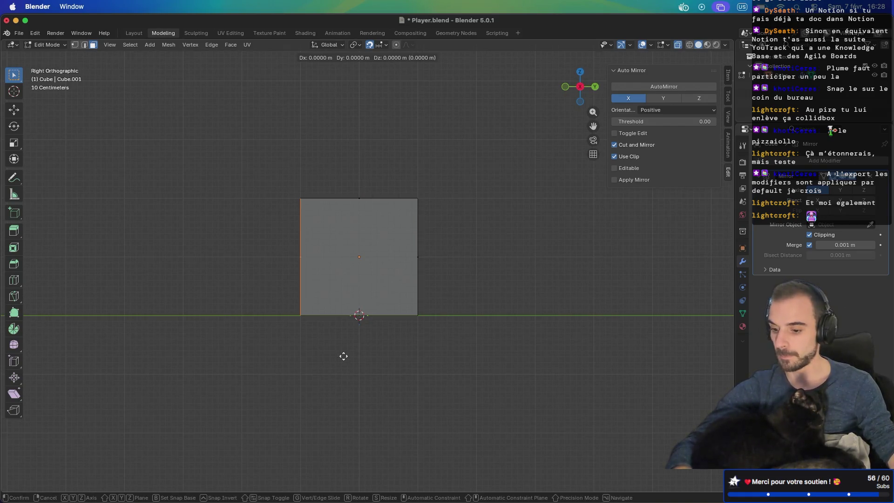
key(y)
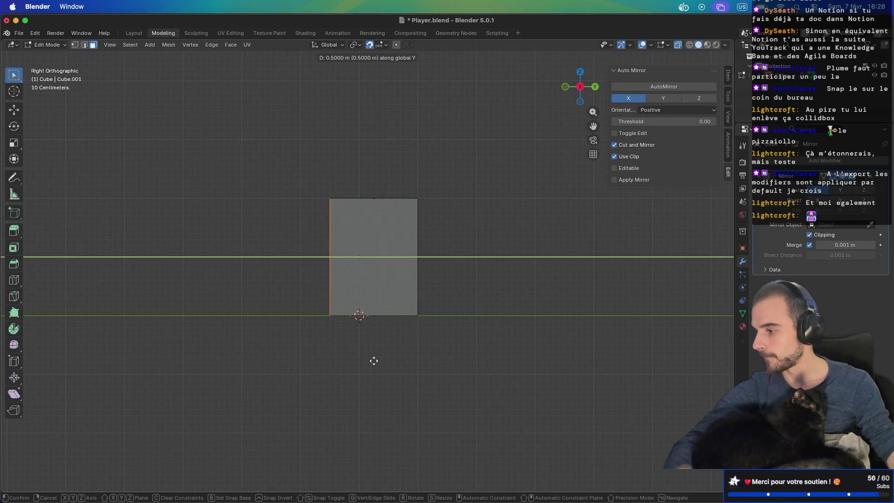
click(380, 359)
key(s)
key(Escape)
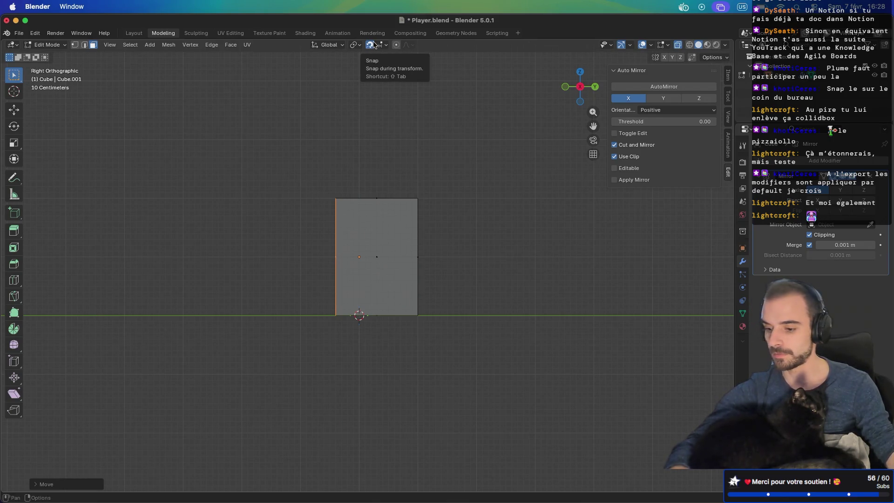
Turn off snapping and pull the right edge inward along Y, thinning the block front-to-back
key(shift+Tab)
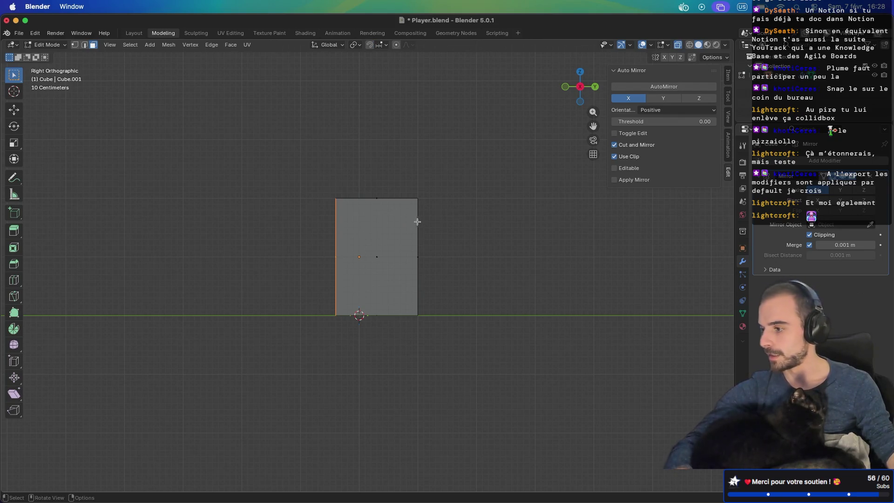
mouse_move(441, 176)
mouse_down()
mouse_move(403, 361)
mouse_move(413, 340)
mouse_up()
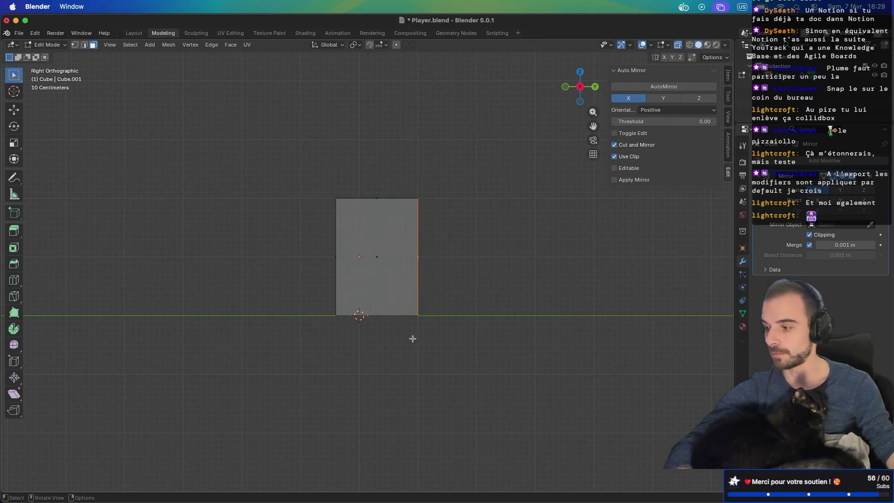
key(g)
key(y)
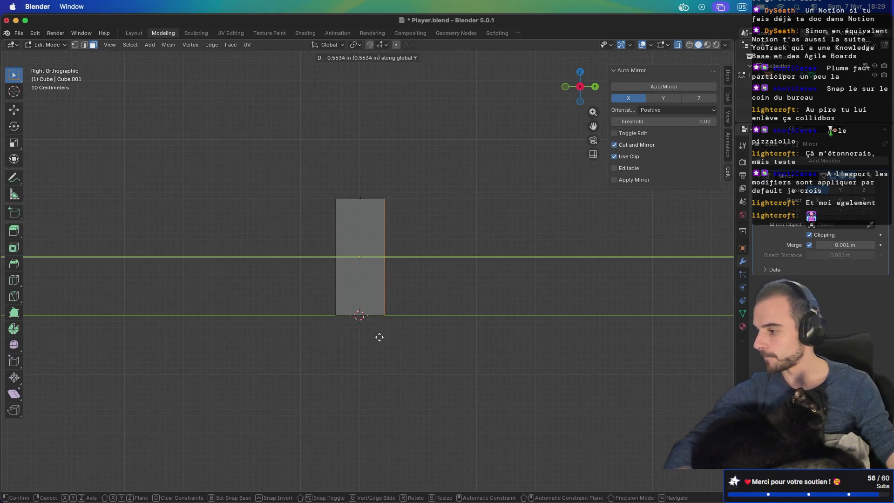
click(373, 335)
scroll(365, 291, up, 6)
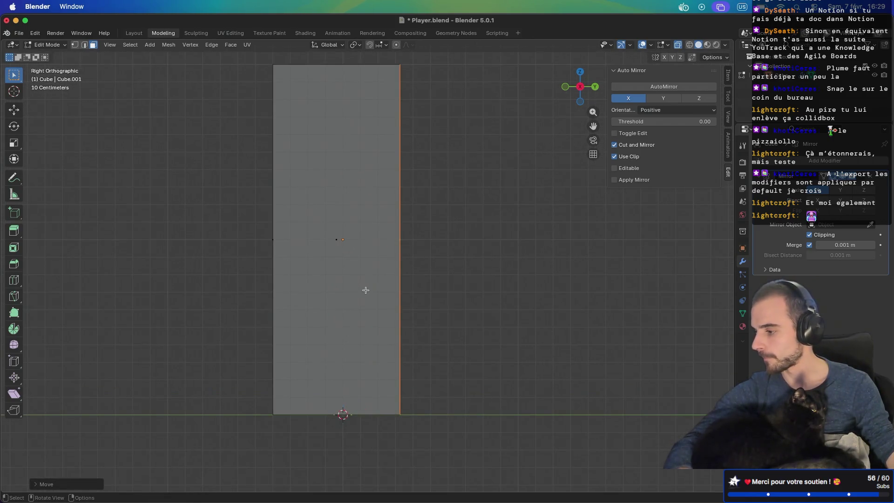
key(g)
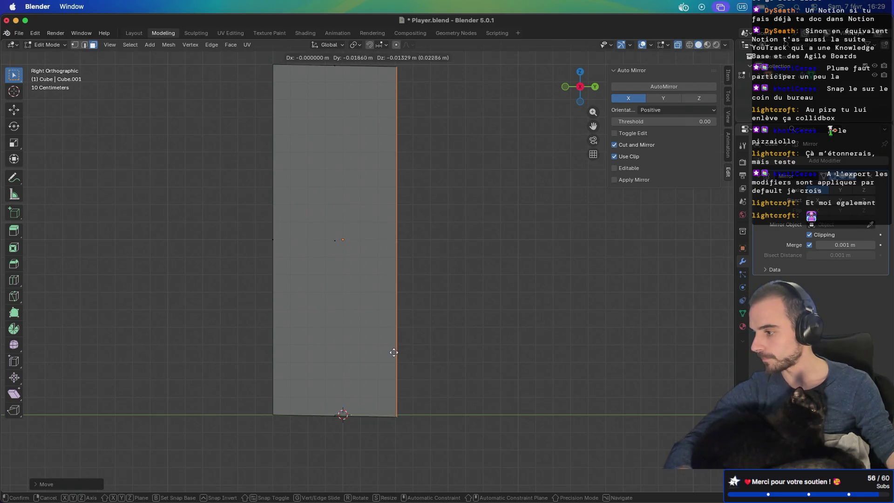
key(y)
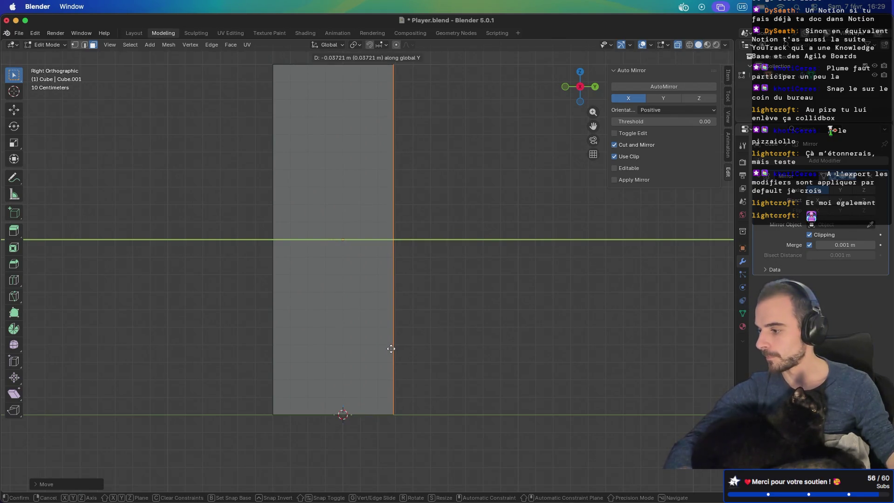
click(391, 349)
In front view, pull the right side 0.5566 m inward along X to narrow the width
mouse_move(277, 294)
middle_down()
mouse_move(334, 250)
mouse_move(340, 307)
mouse_move(425, 296)
mouse_move(406, 300)
middle_up()
key(KP_1)
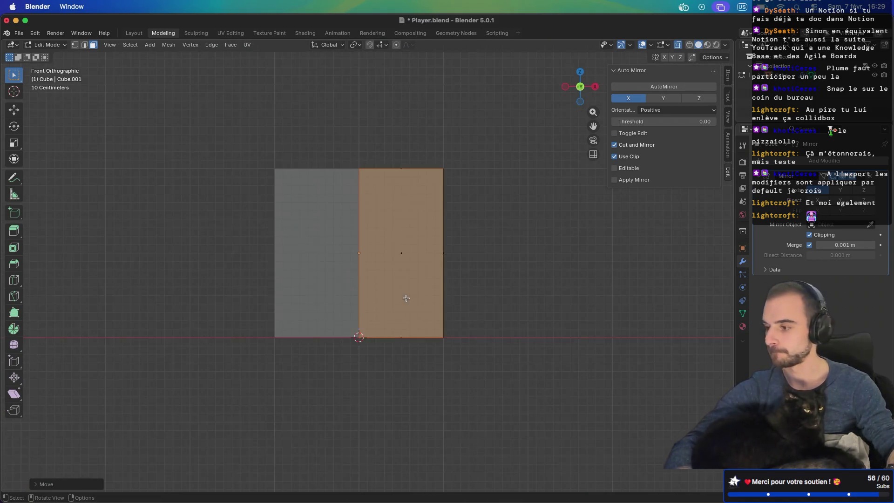
drag(435, 142, 495, 399)
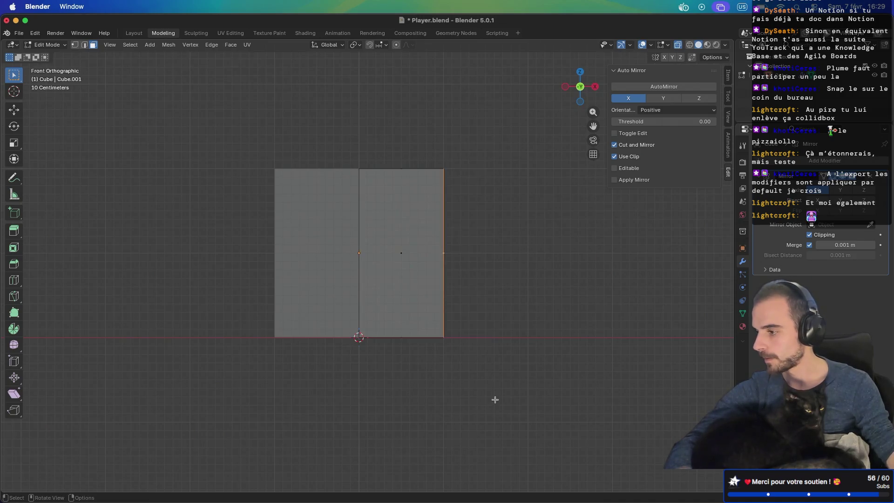
key(g)
key(x)
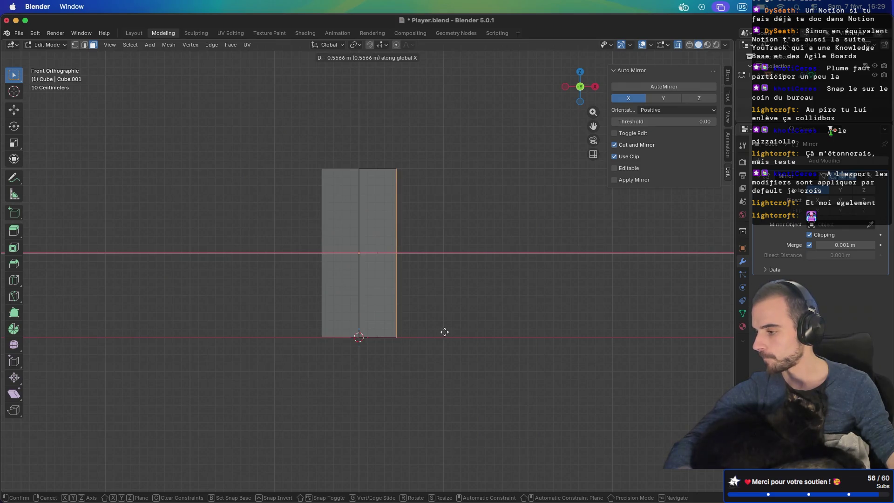
click(441, 332)
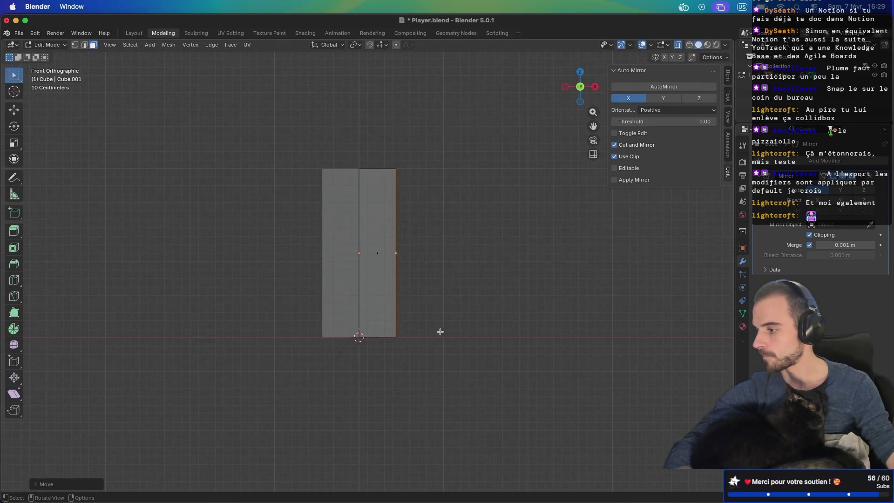
scroll(408, 334, up, 5)
mouse_move(407, 333)
middle_down()
mouse_move(466, 327)
mouse_move(425, 319)
mouse_move(475, 334)
middle_up()
scroll(455, 325, down, 5)
Add a vertical loop cut on the right half of the block
key(ctrl+r)
click(387, 366)
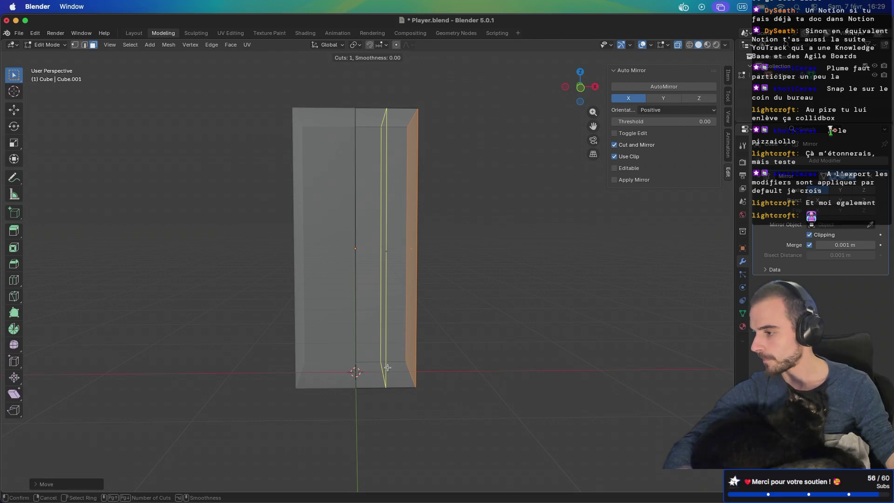
click(387, 368)
mouse_move(453, 389)
middle_down()
mouse_move(457, 339)
mouse_move(455, 375)
middle_up()
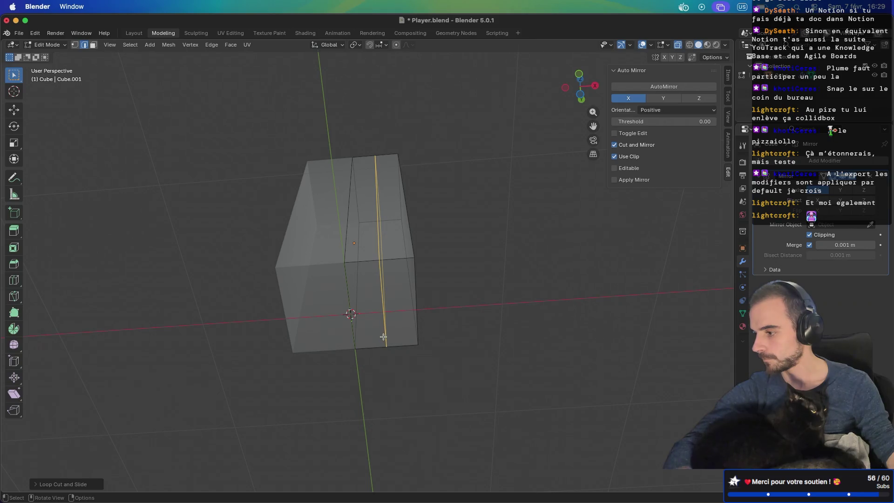
Raise the lower middle face along Z to open a gap between the two legs
key(3)
click(370, 319)
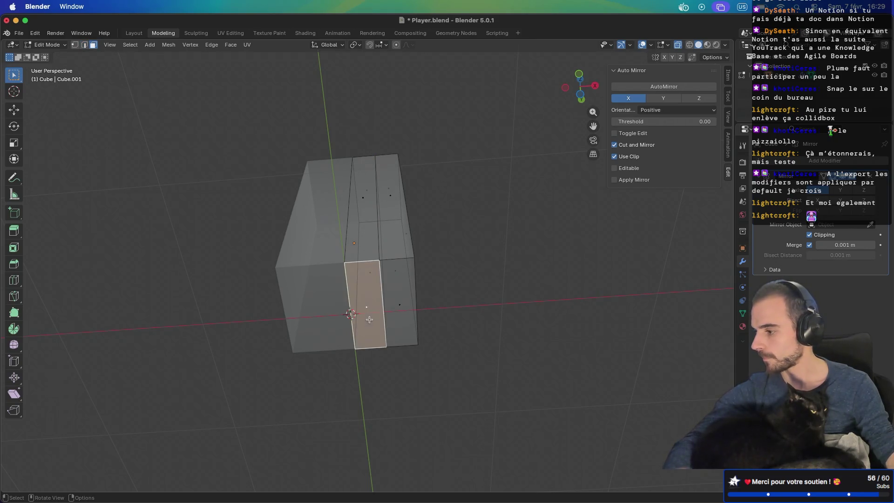
middle_drag(413, 315, 423, 338)
key(g)
key(z)
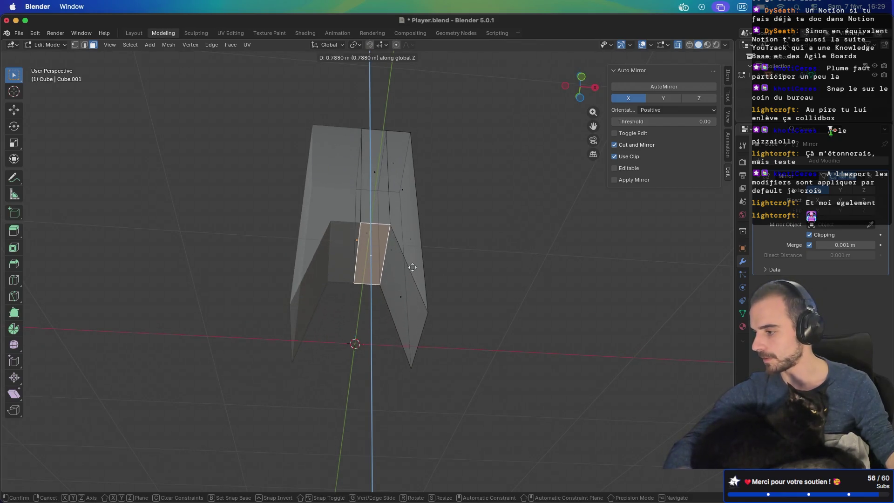
click(413, 249)
mouse_move(445, 251)
middle_down()
mouse_move(393, 333)
mouse_move(524, 315)
mouse_move(349, 319)
middle_up()
Add an edge loop on the leg and select the short edge at the top of the gap
key(ctrl+r)
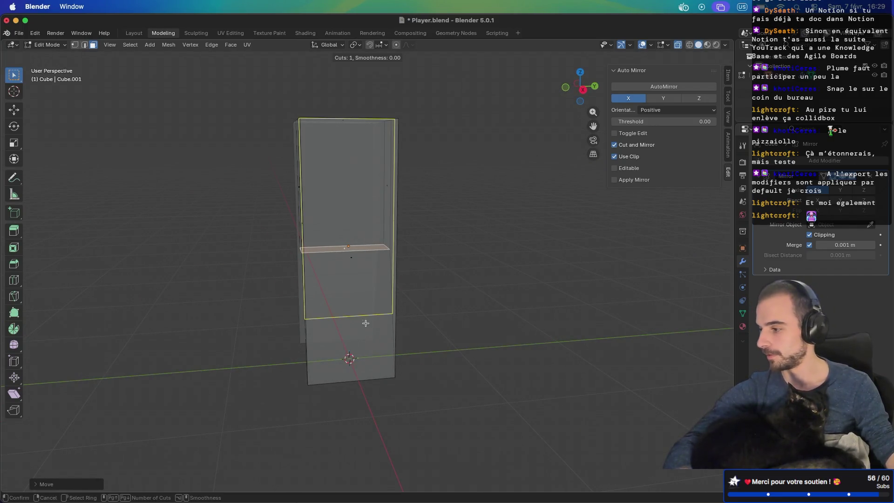
click(361, 373)
click(357, 373)
mouse_move(279, 370)
middle_down()
mouse_move(261, 372)
mouse_move(429, 325)
mouse_move(447, 291)
mouse_move(411, 292)
middle_up()
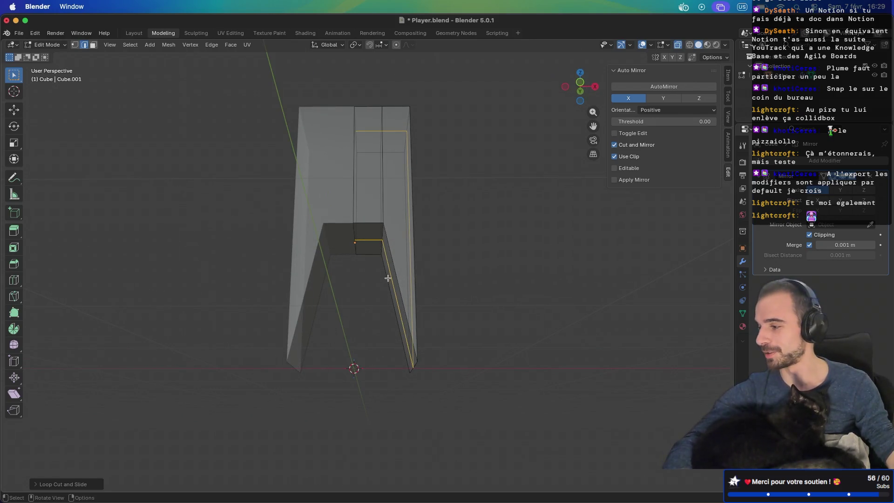
click(376, 241)
mouse_move(380, 268)
middle_down()
mouse_move(423, 266)
mouse_move(439, 273)
mouse_move(424, 296)
mouse_move(445, 299)
mouse_move(385, 309)
mouse_move(341, 299)
mouse_move(385, 273)
mouse_move(394, 273)
mouse_move(393, 285)
middle_up()
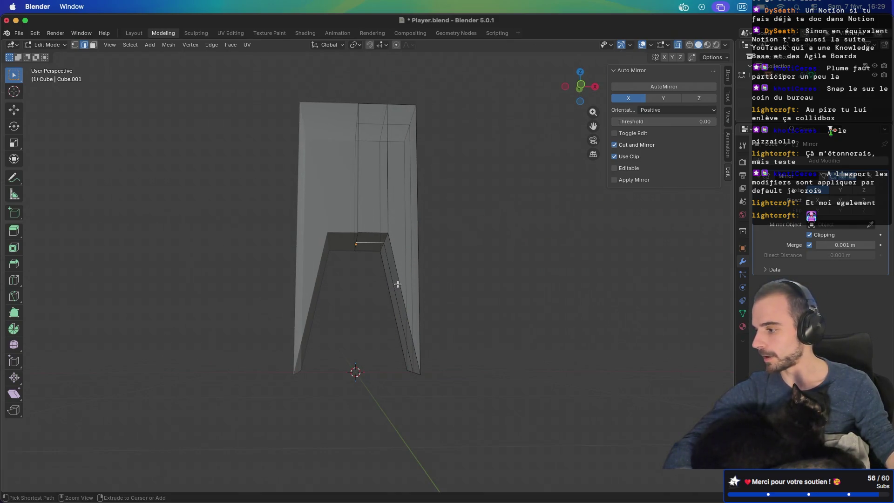
Add another edge loop down the leg and select edges on the inner and lower leg
key(ctrl+r)
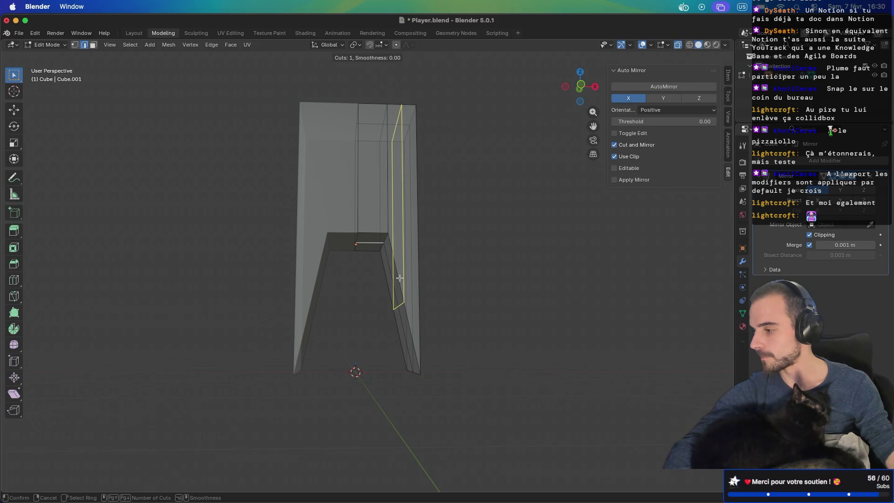
click(399, 278)
right_click(400, 278)
middle_drag(389, 343, 412, 324)
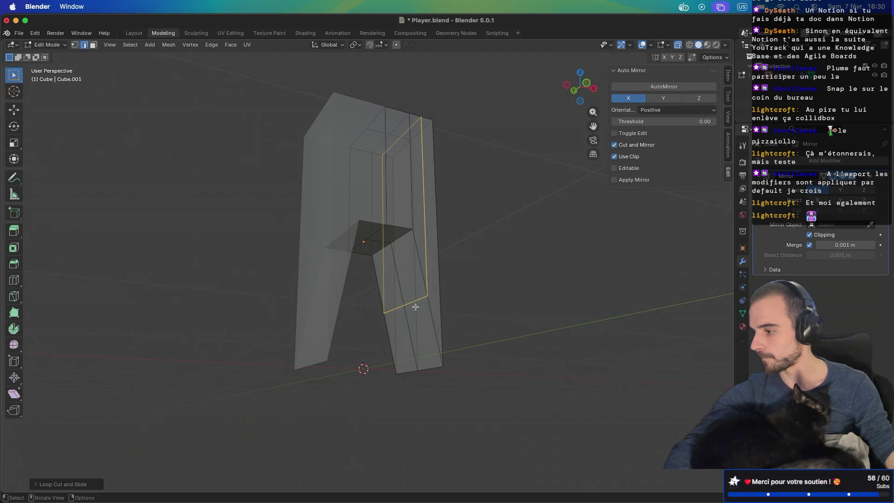
right_click(420, 364)
key(Escape)
click(429, 351)
click(409, 301)
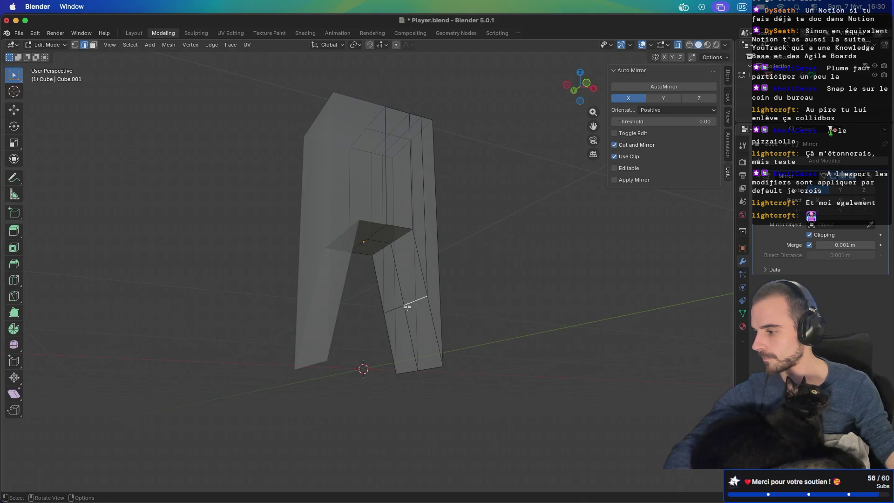
click(401, 311)
click(401, 312)
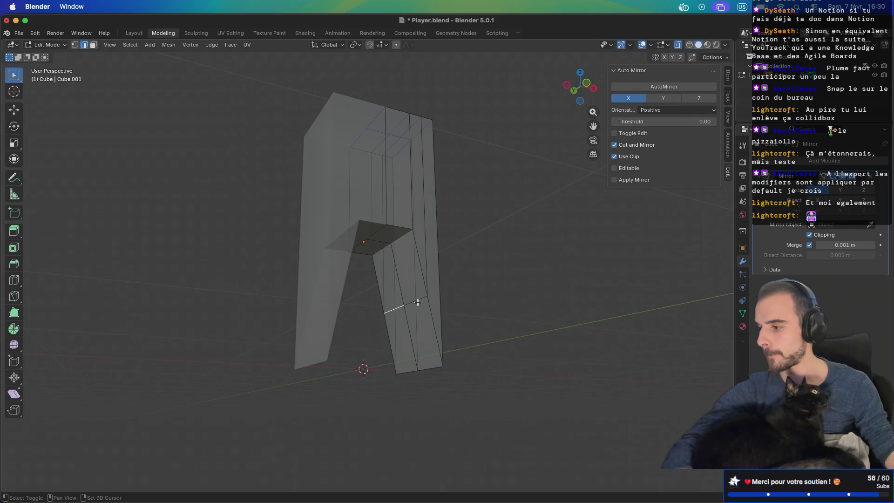
Delete all connected leg vertices, then delete the empty Cube object from the outliner
key(KP_1)
key(Tab)
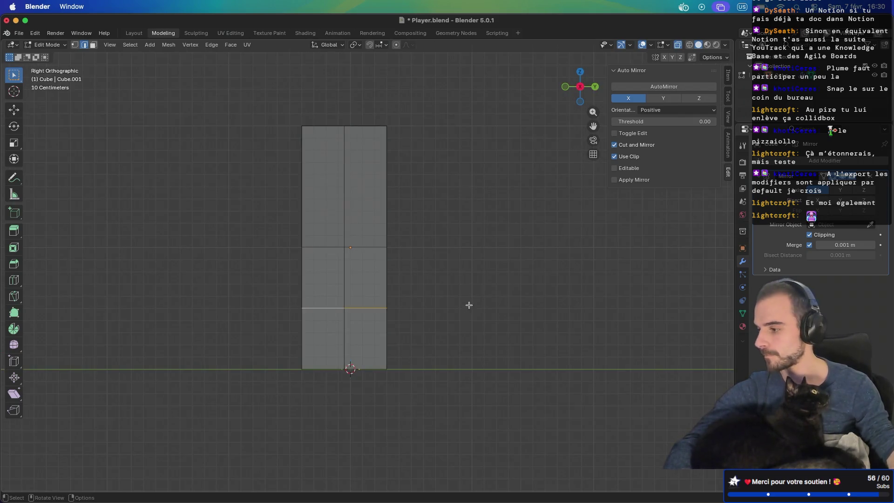
key(Tab)
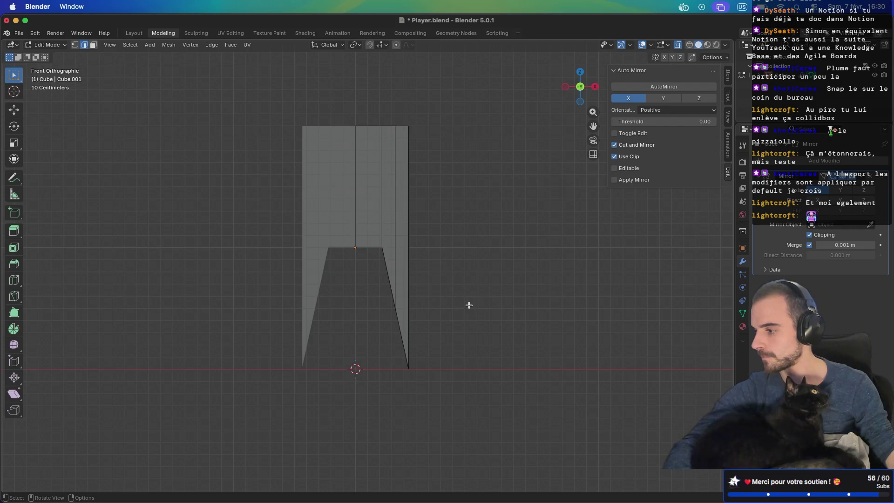
mouse_move(391, 338)
middle_down()
mouse_move(409, 334)
mouse_move(369, 350)
middle_up()
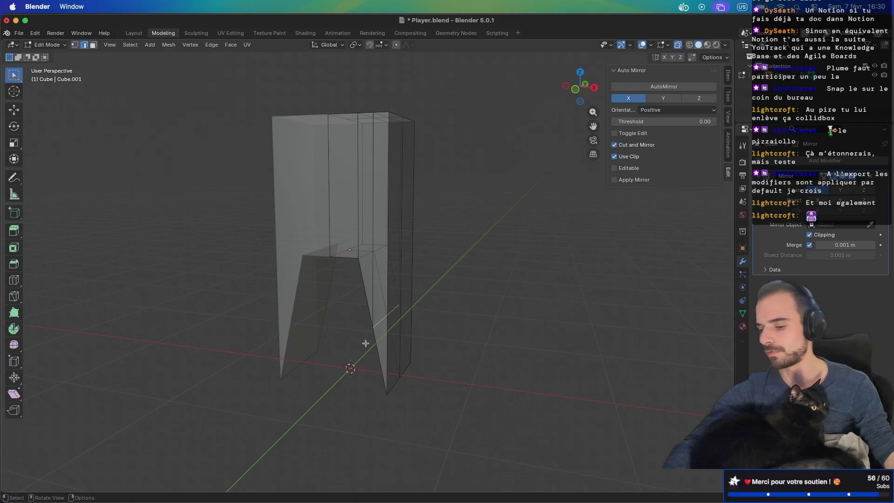
key(ctrl+l)
key(x)
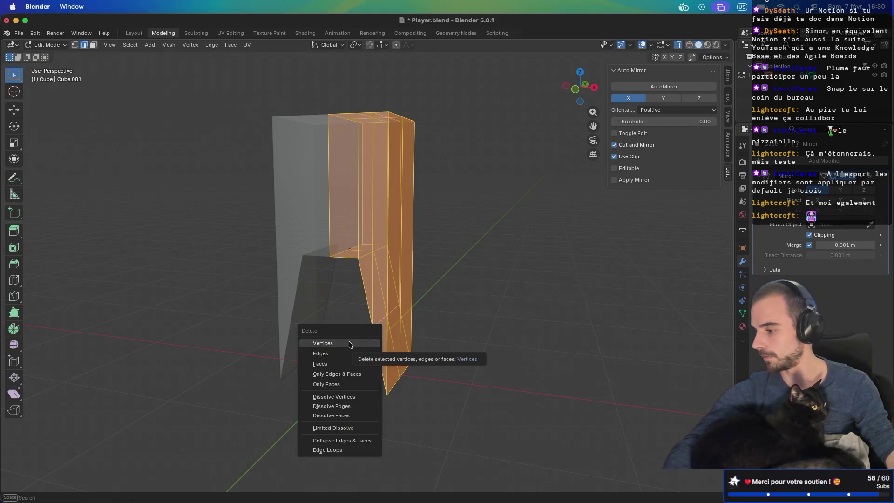
click(350, 343)
key(Tab)
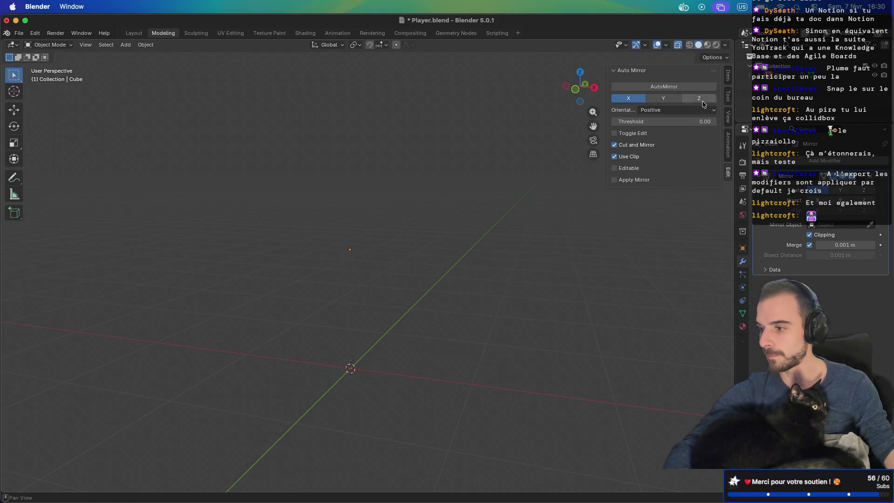
click(769, 76)
key(x)
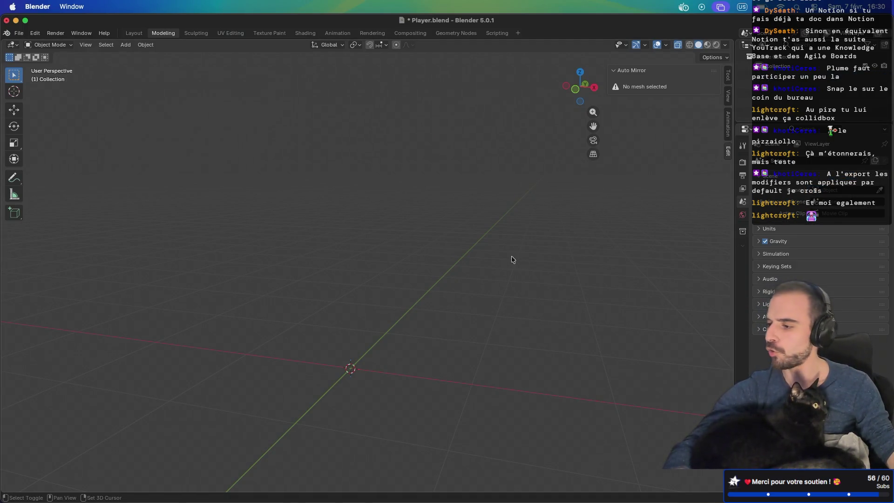
Add a new cube and raise it about 1 m along Z
key(shift+a)
mouse_move(508, 257)
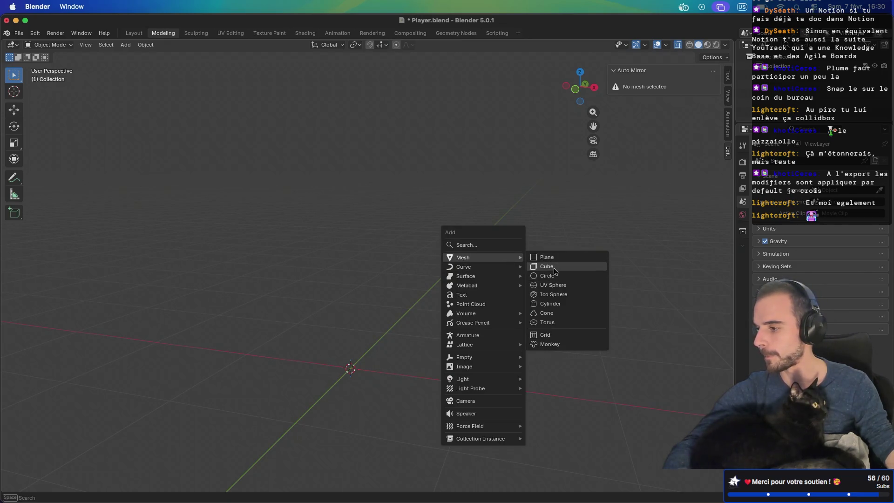
click(530, 279)
key(KP_1)
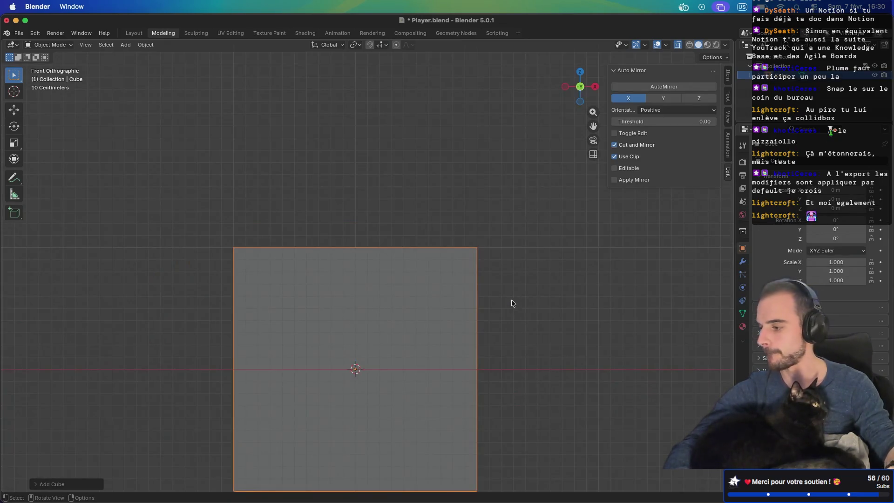
scroll(505, 302, down, 3)
key(g)
key(z)
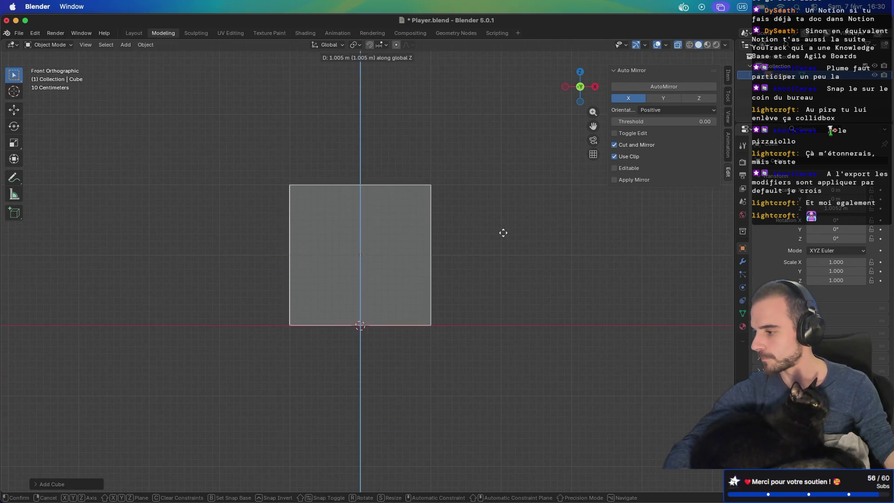
click(501, 231)
Scale the cube uniformly to 0.5
scroll(391, 322, up, 2)
scroll(390, 321, up, 3)
scroll(391, 320, down, 3)
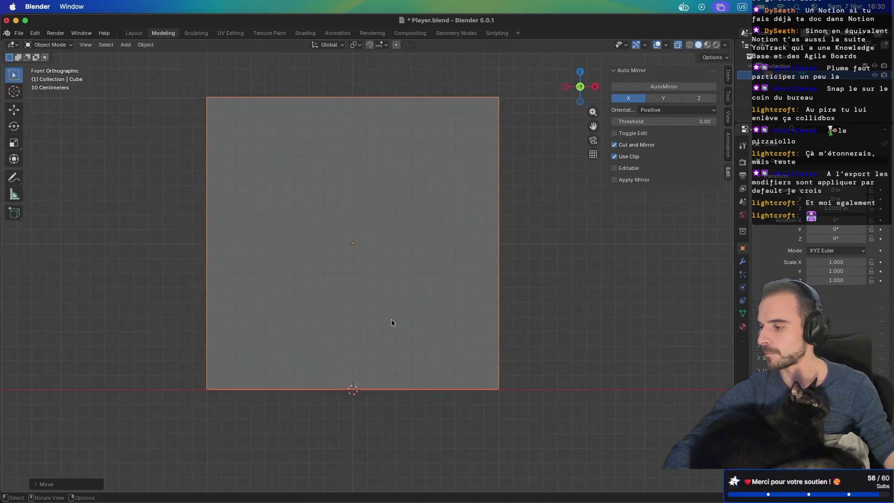
mouse_move(393, 320)
middle_down()
mouse_move(514, 293)
mouse_move(389, 299)
mouse_move(527, 311)
middle_up()
text(s0.5)
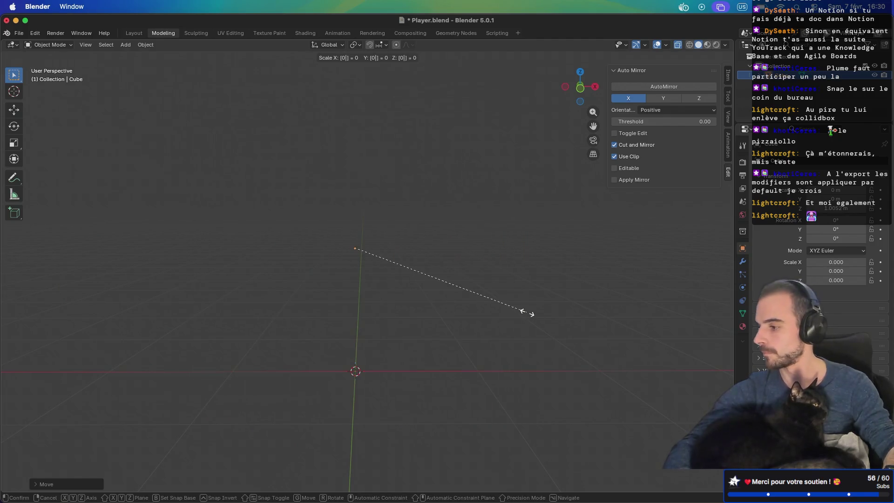
key(Return)
Thin the cube on Y and narrow it on X into a 0.324 × 0.148 × 0.5 block
key(KP_1)
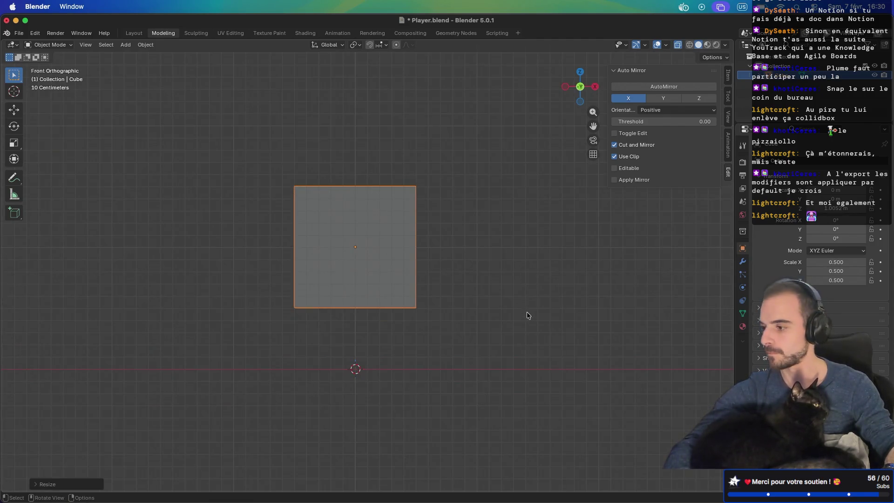
middle_drag(484, 308, 462, 310)
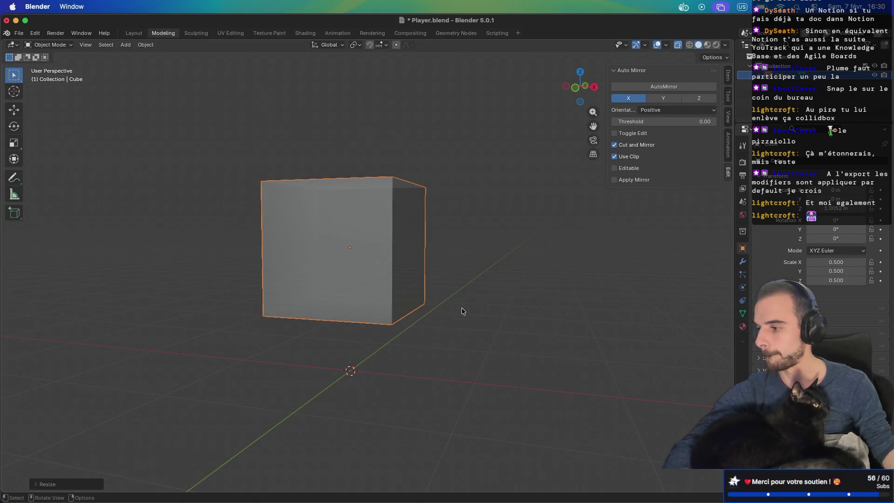
key(KP_3)
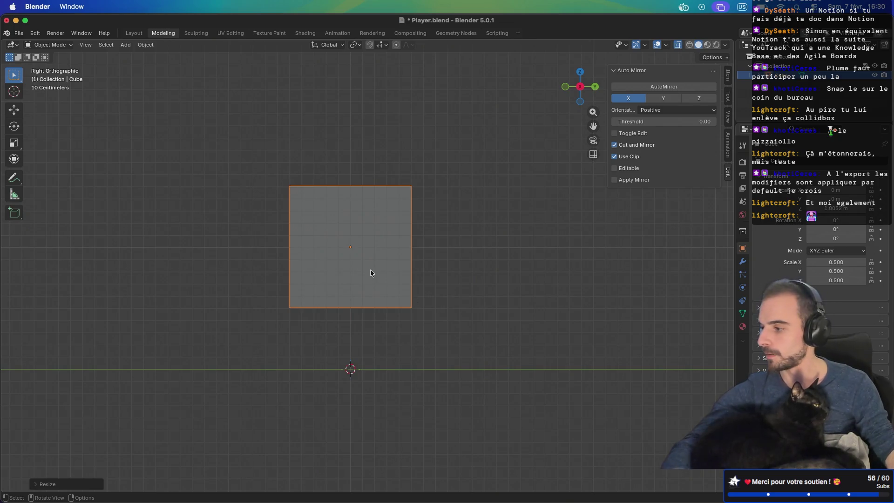
key(s)
key(y)
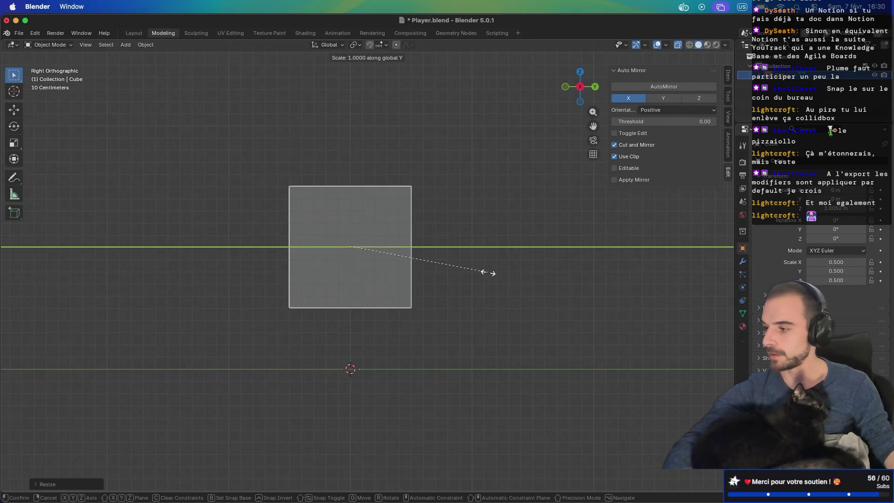
click(390, 258)
middle_drag(389, 260, 442, 251)
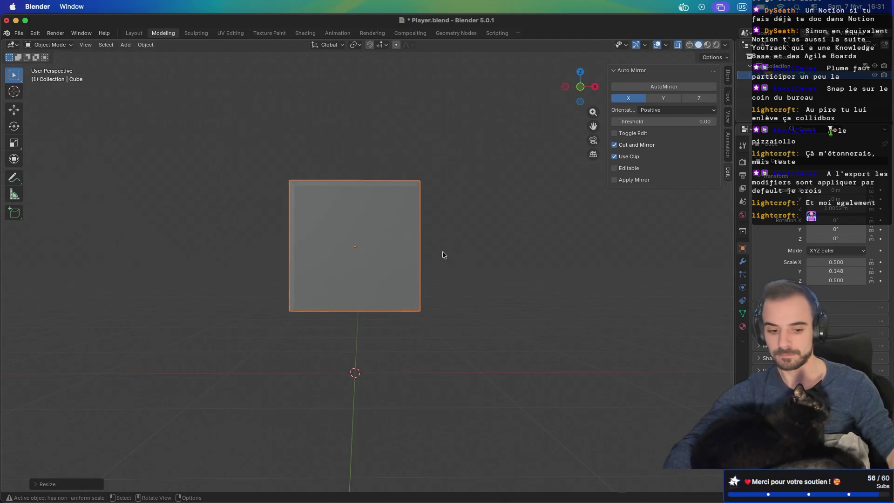
key(KP_1)
key(s)
key(x)
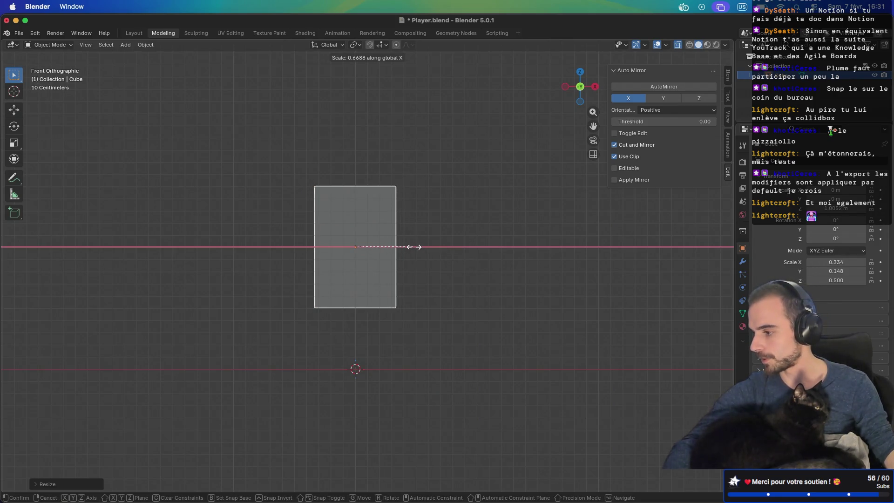
click(412, 246)
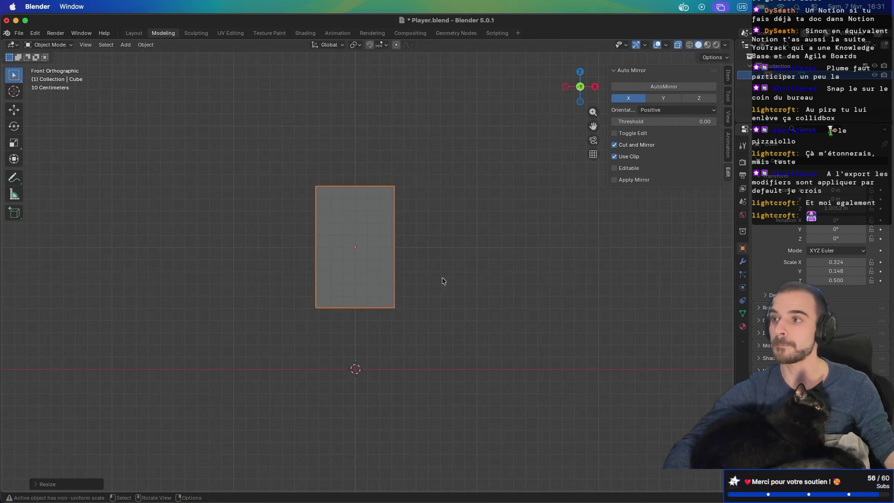
Halve the block and mirror it across X with AutoMirror
middle_drag(503, 264, 468, 286)
click(670, 87)
mouse_move(437, 230)
middle_down()
mouse_move(480, 216)
mouse_move(453, 259)
mouse_move(403, 272)
mouse_move(424, 249)
mouse_move(392, 270)
middle_up()
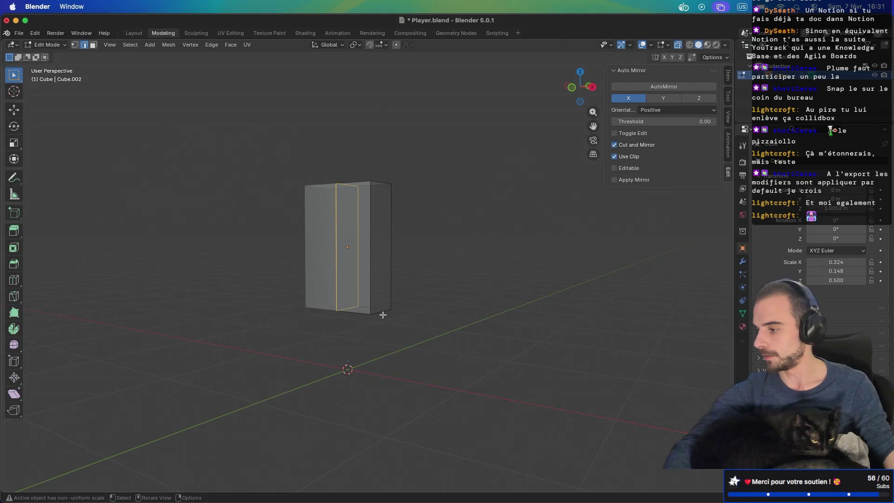
Pull the bottom middle of the block down into a point
key(KP_1)
key(KP_3)
key(KP_1)
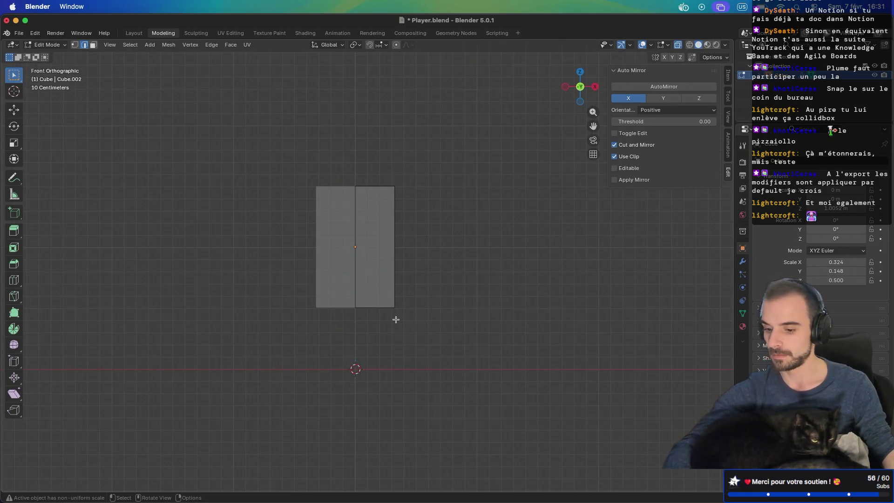
key(g)
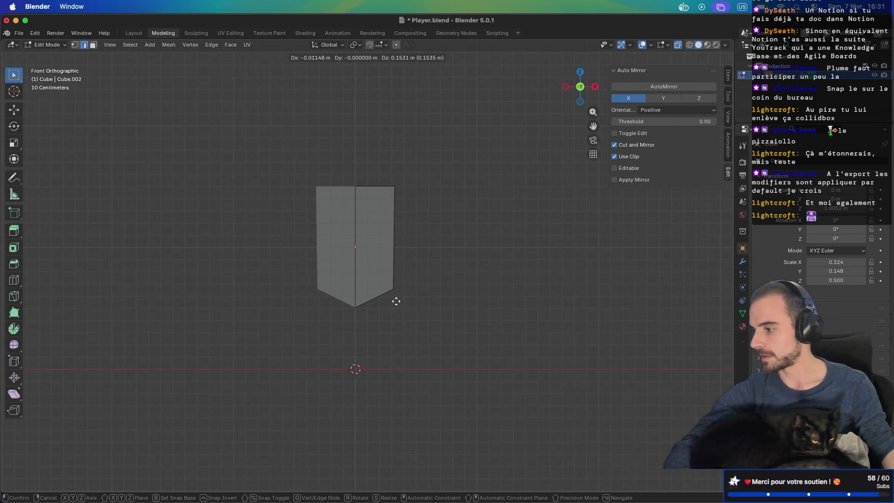
click(396, 301)
Move the selected geometry to a new position, checking it from the front
middle_drag(438, 270, 397, 240)
middle_drag(385, 182, 398, 235)
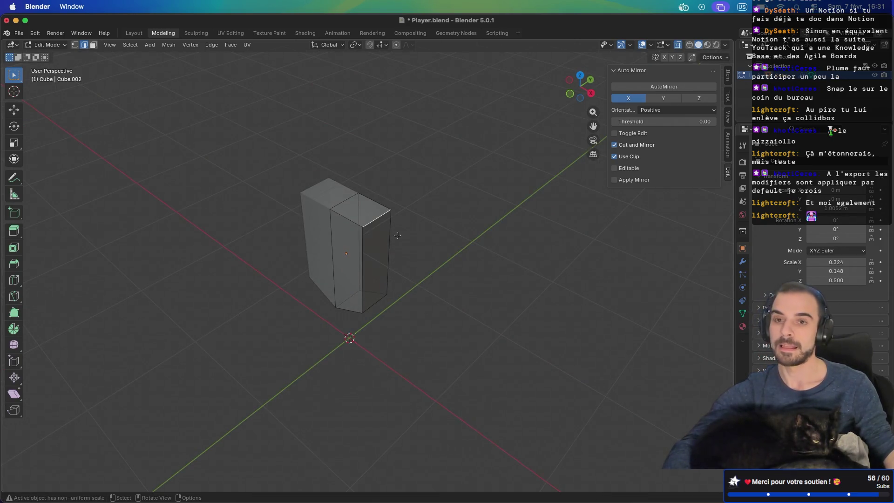
key(KP_3)
key(KP_1)
key(g)
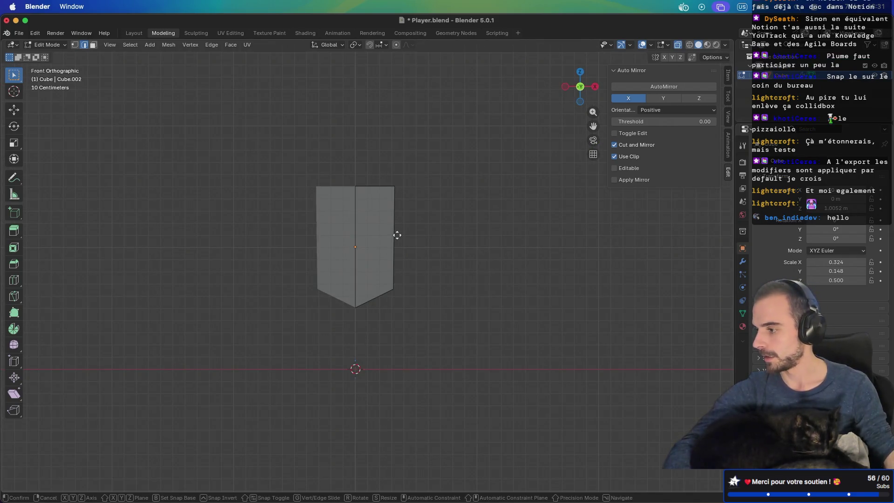
click(404, 235)
mouse_move(404, 235)
middle_down()
mouse_move(438, 259)
mouse_move(379, 259)
mouse_move(389, 271)
middle_up()
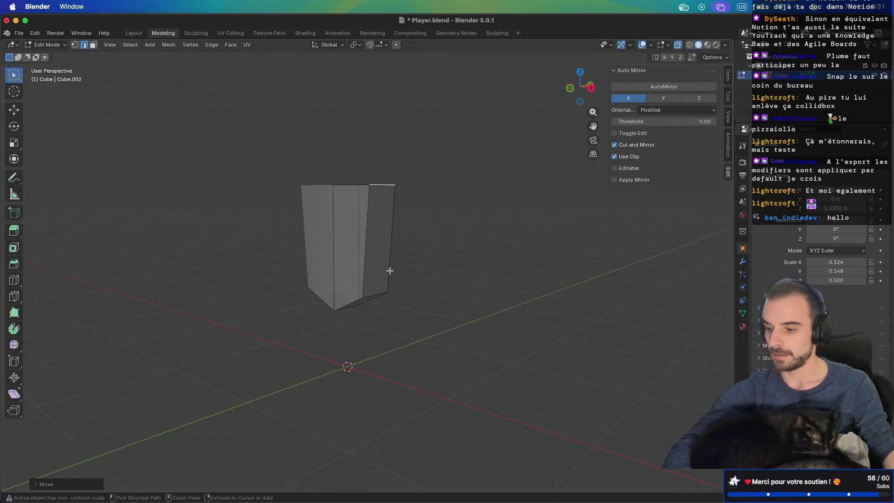
Cut two horizontal edge loops across the block
key(ctrl+r)
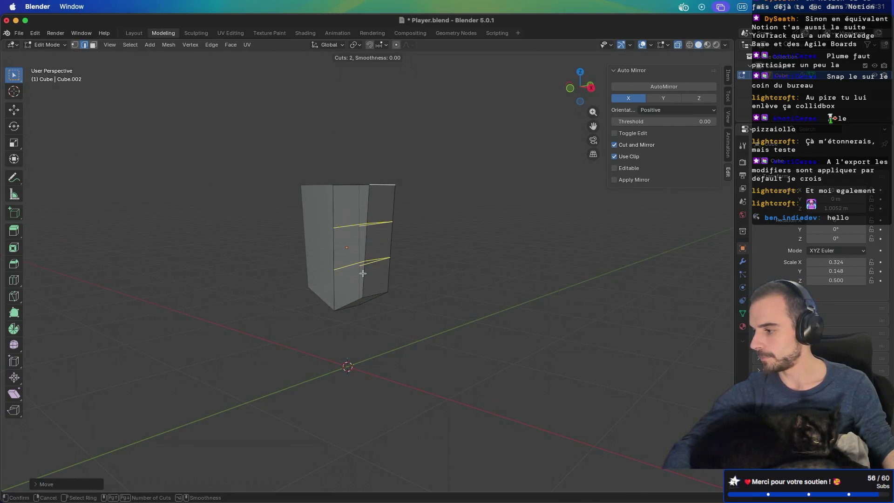
click(363, 274)
mouse_move(373, 300)
middle_down()
mouse_move(461, 282)
mouse_move(487, 288)
mouse_move(366, 303)
mouse_move(322, 298)
mouse_move(339, 298)
mouse_move(362, 260)
mouse_move(407, 253)
mouse_move(421, 265)
mouse_move(370, 292)
middle_up()
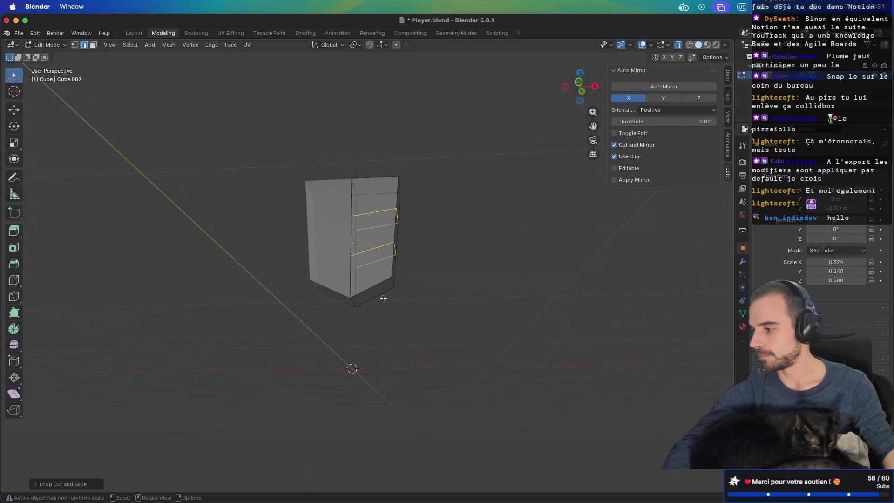
mouse_move(403, 311)
middle_down()
mouse_move(427, 335)
mouse_move(274, 342)
mouse_move(405, 353)
middle_up()
Add one vertical edge loop to the block and inspect it from all sides
key(ctrl+r)
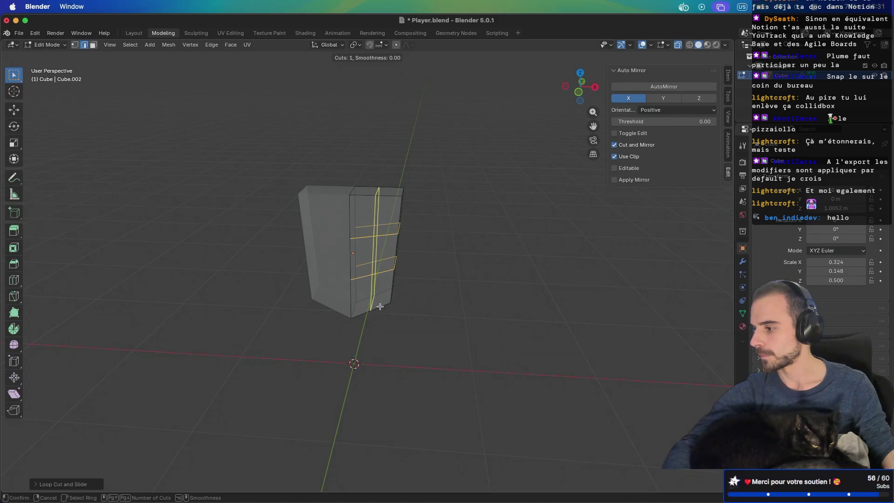
click(381, 307)
click(376, 303)
mouse_move(393, 320)
middle_down()
mouse_move(411, 320)
mouse_move(369, 307)
mouse_move(398, 351)
mouse_move(380, 249)
middle_up()
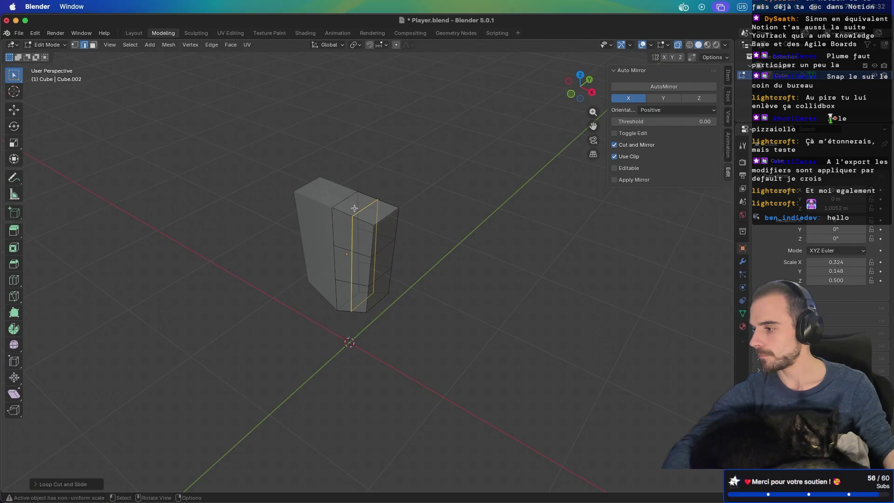
click(355, 209)
mouse_move(400, 281)
middle_down()
mouse_move(467, 267)
mouse_move(518, 191)
mouse_move(495, 219)
mouse_move(398, 228)
middle_up()
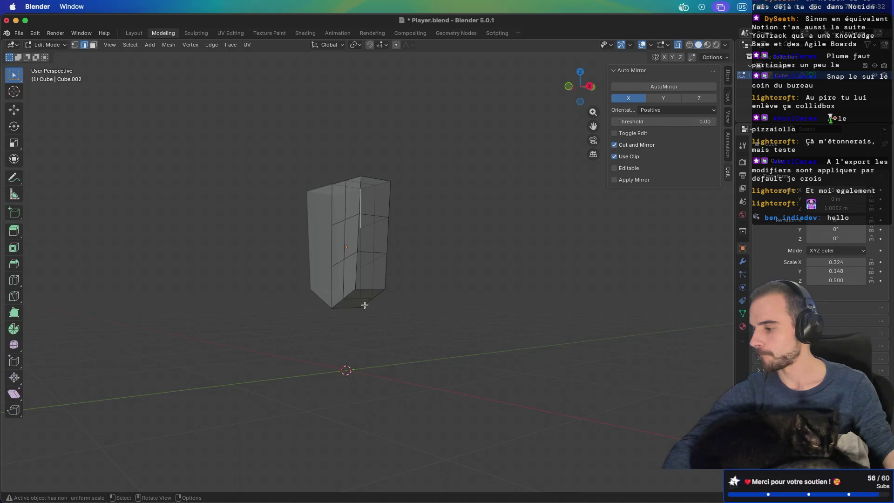
middle_drag(364, 305, 398, 266)
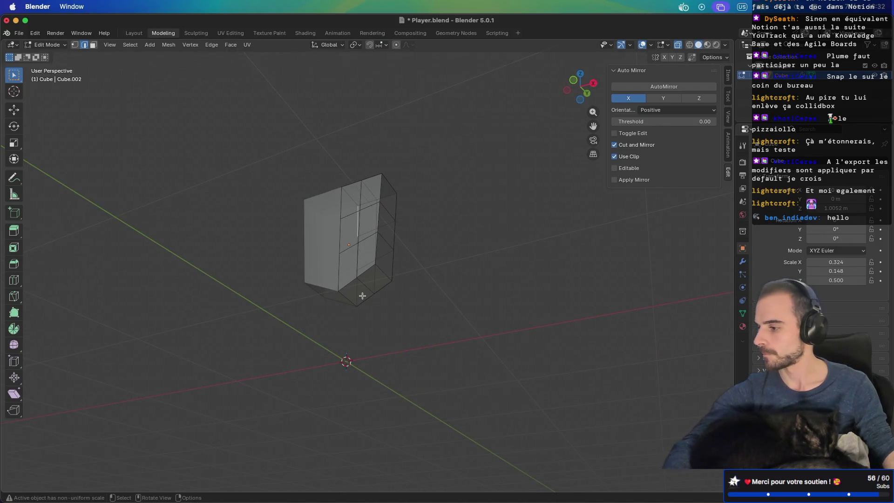
mouse_move(386, 282)
middle_down()
mouse_move(361, 304)
mouse_move(368, 309)
mouse_move(383, 279)
mouse_move(313, 313)
mouse_move(397, 323)
mouse_move(424, 297)
mouse_move(413, 319)
middle_up()
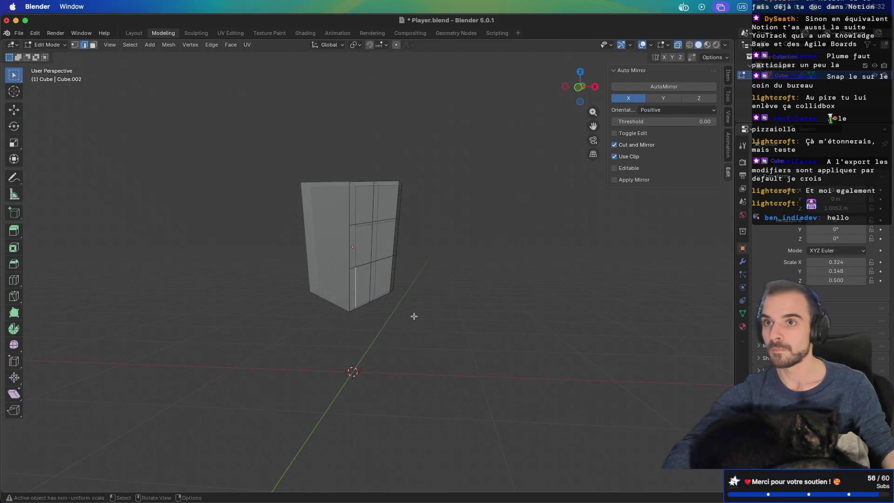
Try extruding and moving the two bottom faces, then undo and deselect them
key(KP_1)
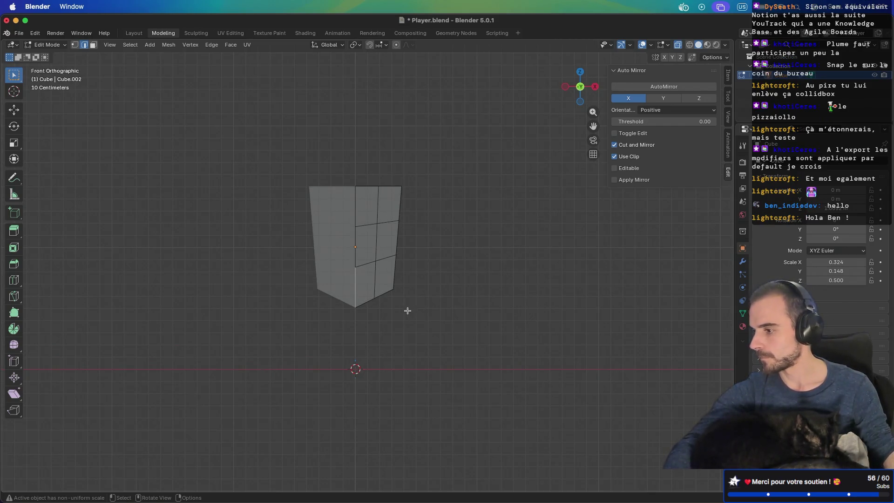
scroll(416, 300, down, 4)
scroll(416, 299, up, 7)
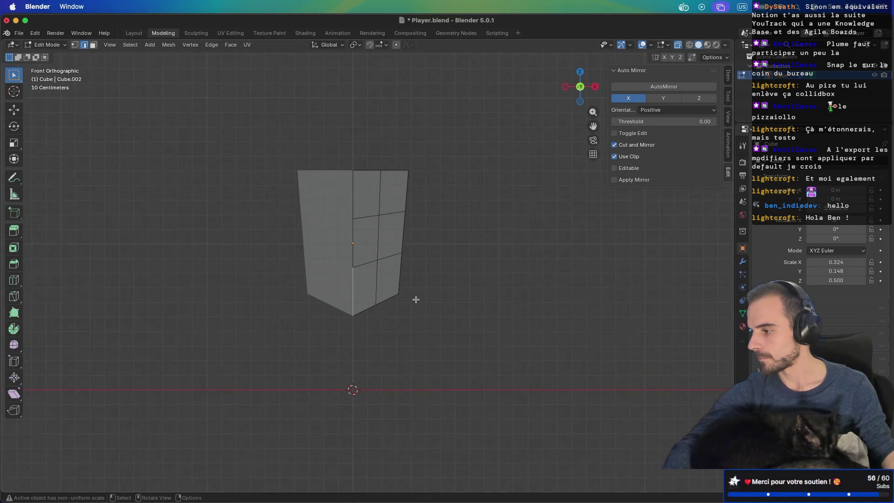
mouse_move(430, 321)
middle_down()
mouse_move(418, 291)
mouse_move(379, 328)
middle_up()
key(3)
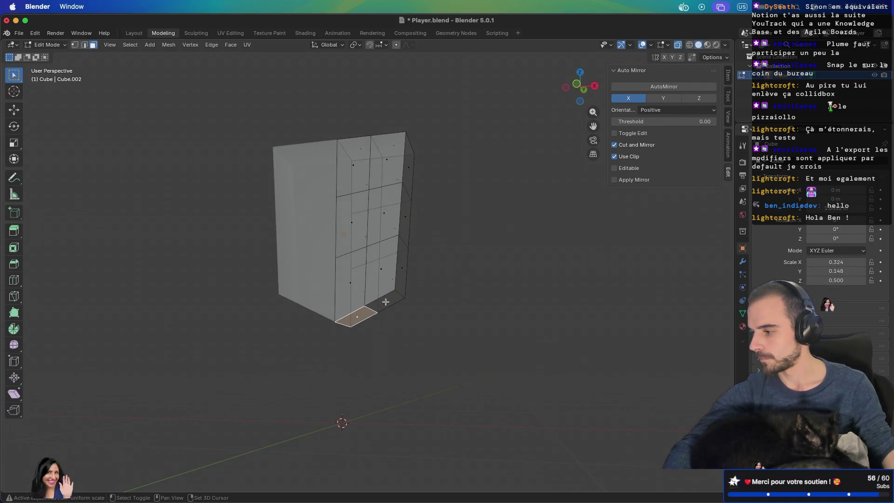
shift+click(385, 302)
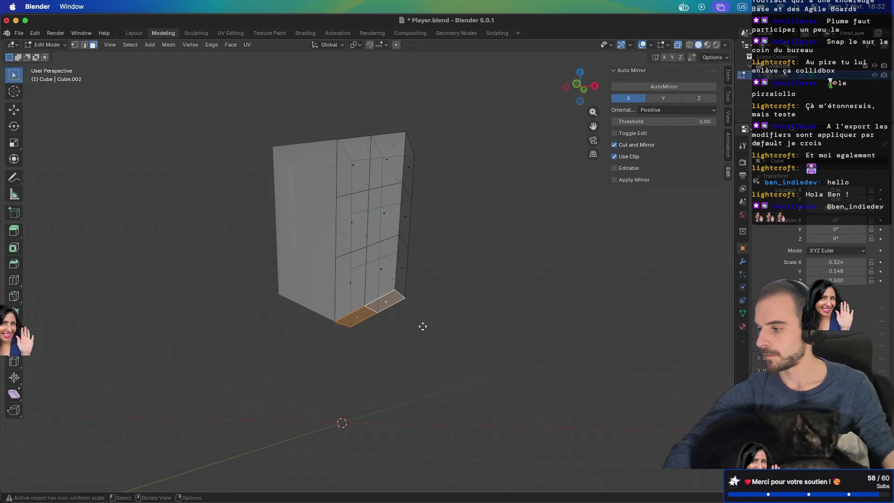
key(e)
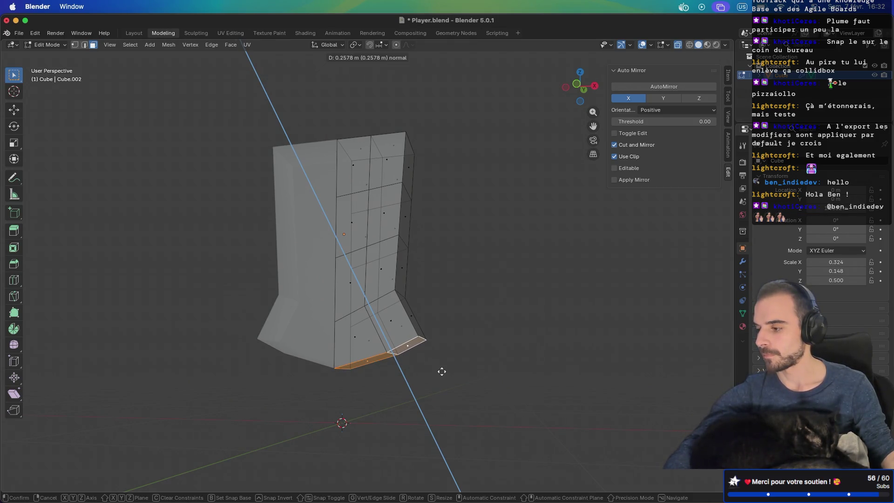
right_click(442, 371)
key(g)
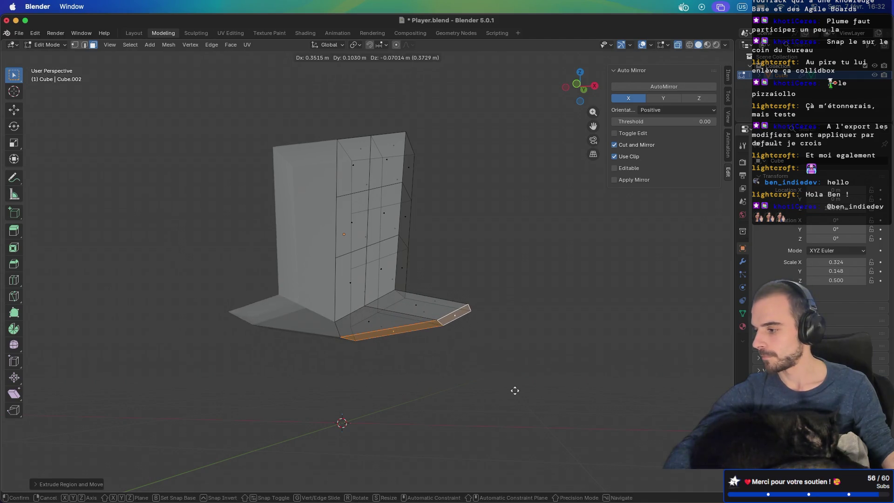
click(514, 390)
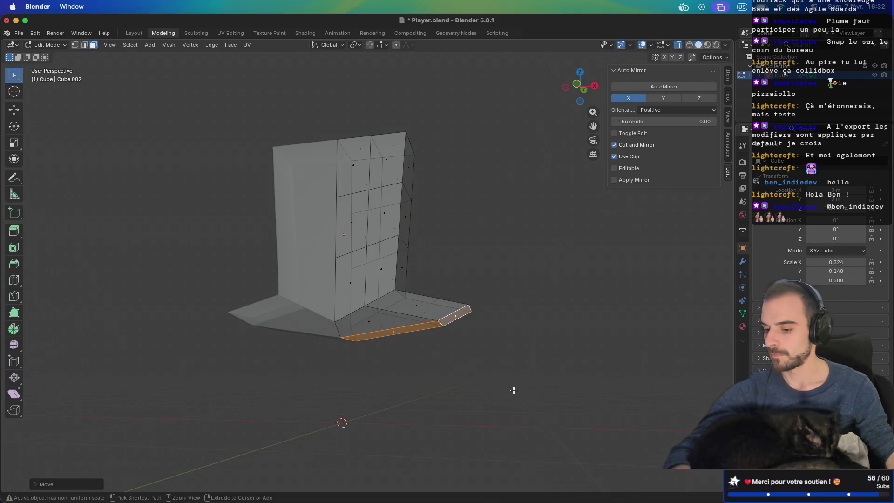
key(ctrl+z)
click(394, 335)
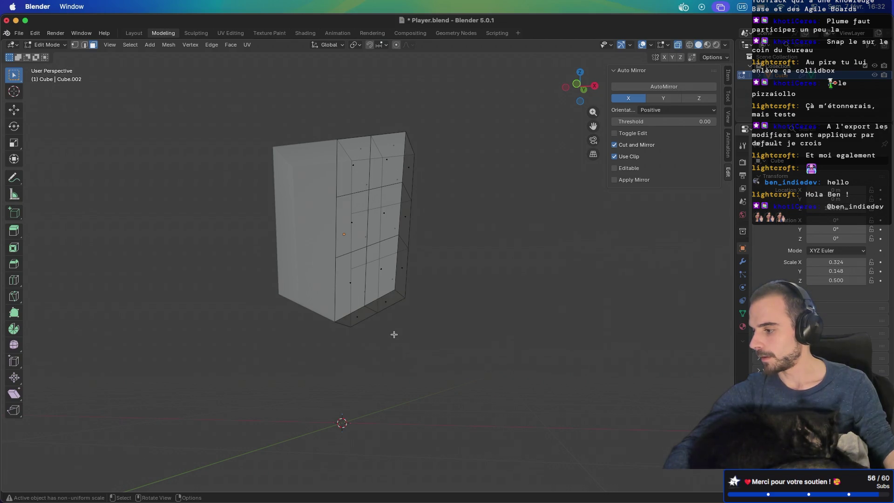
Slide a selected edge along the mesh in edge mode
key(2)
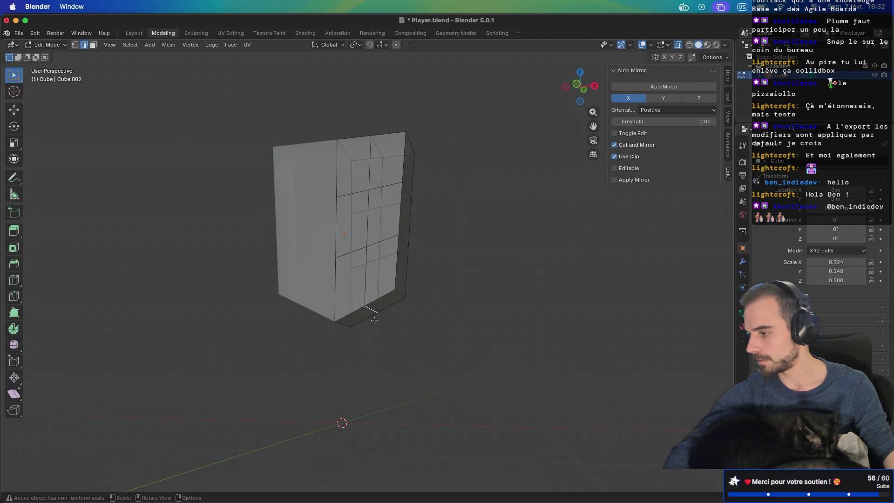
key(g)
key(g)
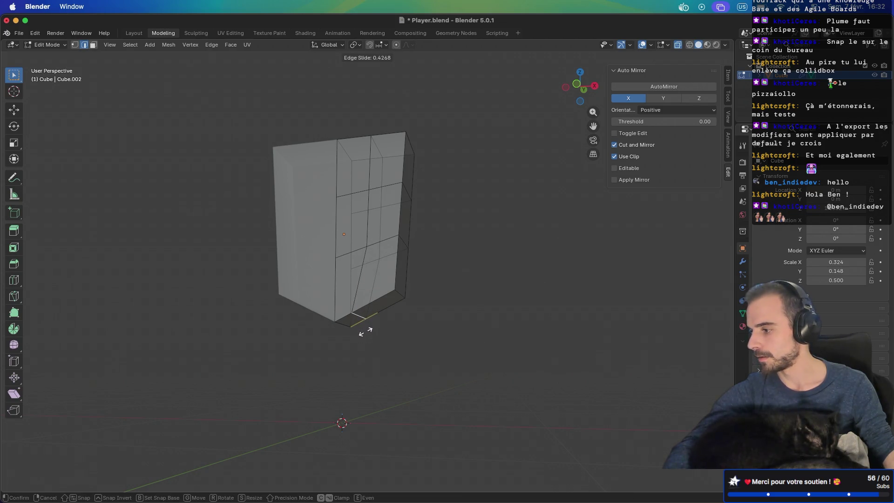
click(366, 330)
mouse_move(366, 331)
middle_down()
mouse_move(393, 358)
mouse_move(392, 283)
mouse_move(375, 312)
mouse_move(376, 303)
mouse_move(413, 316)
mouse_move(393, 336)
mouse_move(401, 340)
middle_up()
Extrude a bottom face down into a leg and flatten its end with S Z
click(371, 309)
key(e)
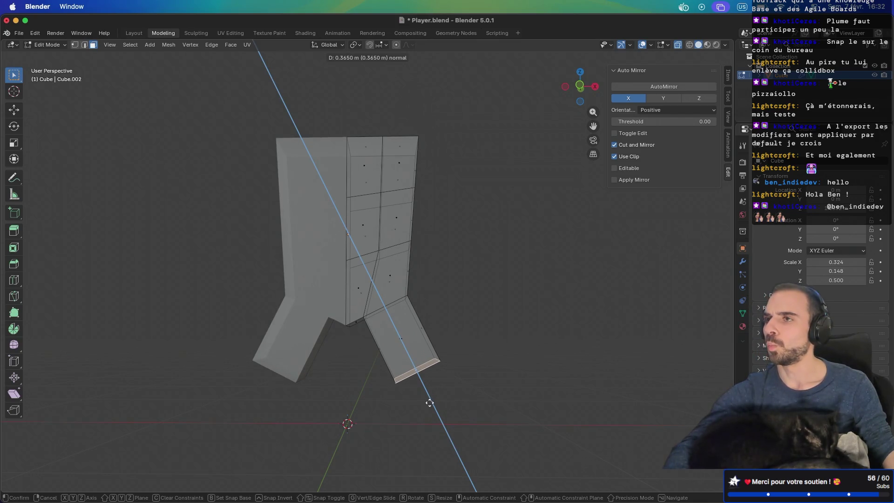
click(430, 403)
key(g)
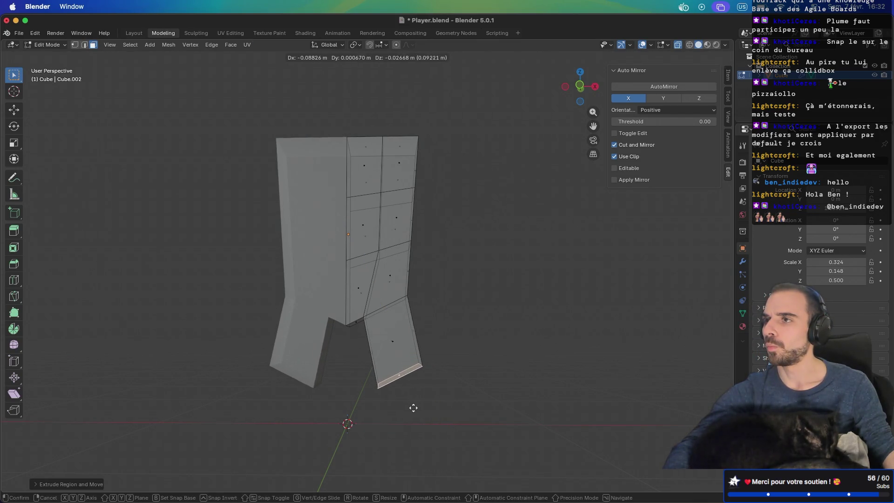
click(410, 406)
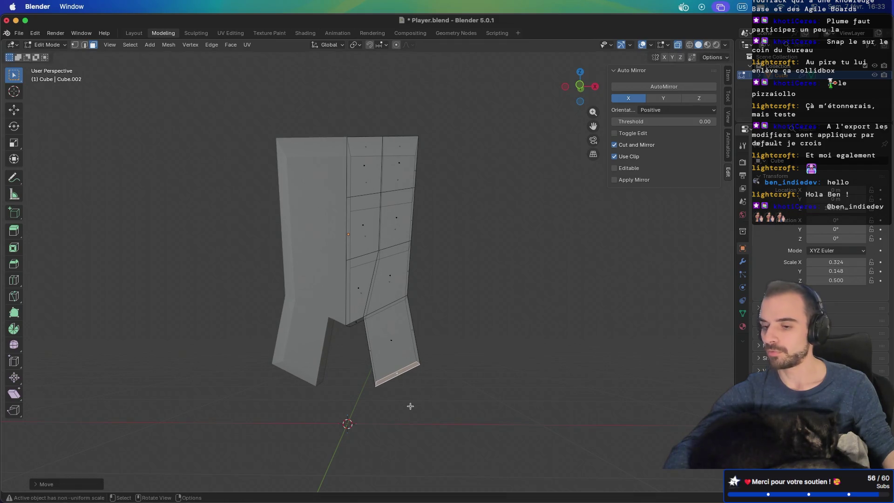
key(s)
key(z)
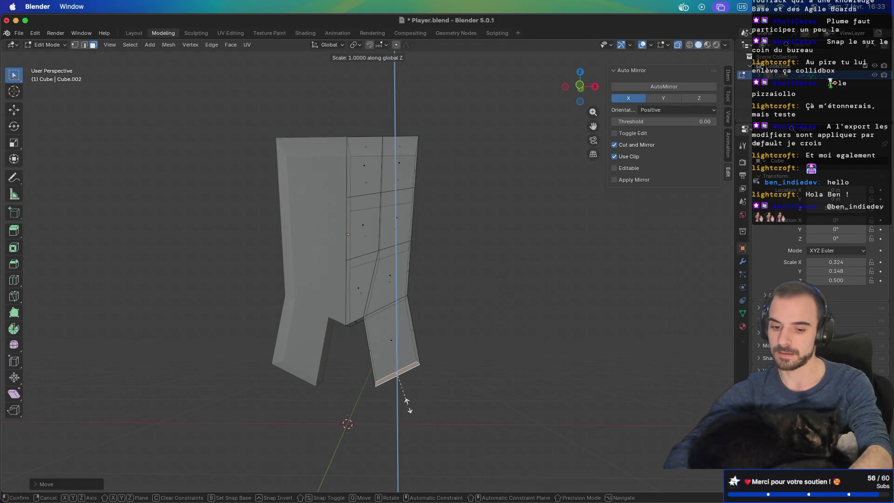
click(407, 406)
mouse_move(407, 409)
middle_down()
mouse_move(391, 362)
mouse_move(294, 366)
mouse_move(307, 371)
mouse_move(340, 342)
mouse_move(398, 369)
middle_up()
Extrude the leg's bottom edges straight down so both feet reach the ground line
key(KP_1)
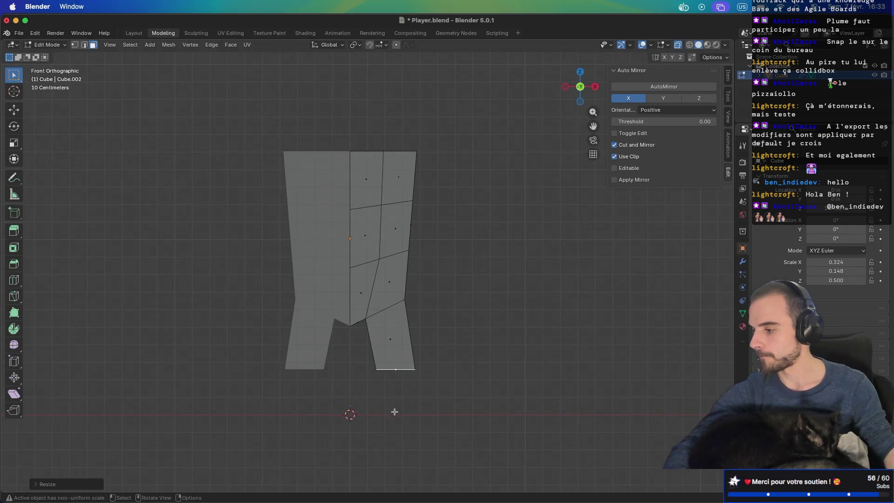
scroll(401, 419, up, 3)
shift+middle_drag(400, 418, 390, 254)
key(e)
key(z)
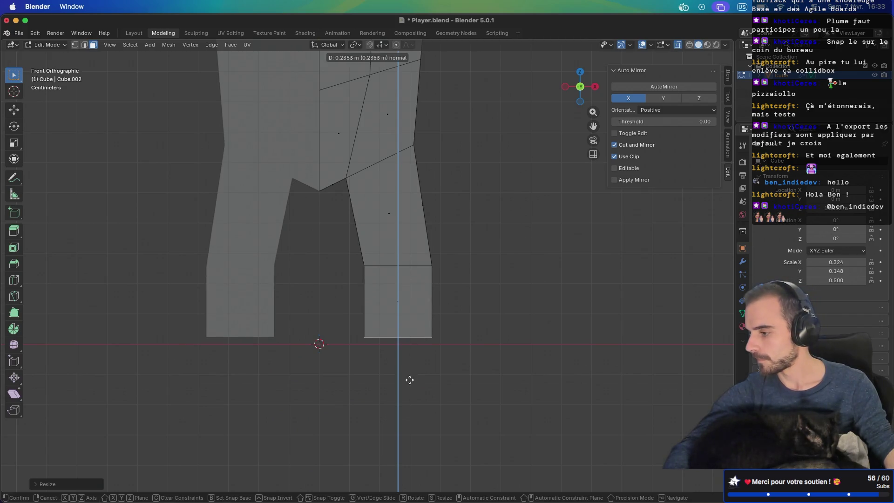
click(411, 386)
mouse_move(411, 385)
middle_down()
mouse_move(463, 314)
mouse_move(401, 326)
mouse_move(322, 320)
mouse_move(426, 269)
mouse_move(375, 276)
middle_up()
key(ctrl+r)
Place the lengthwise loop cut on the leg and slide an edge twice to reshape it
click(370, 310)
scroll(351, 324, up, 5)
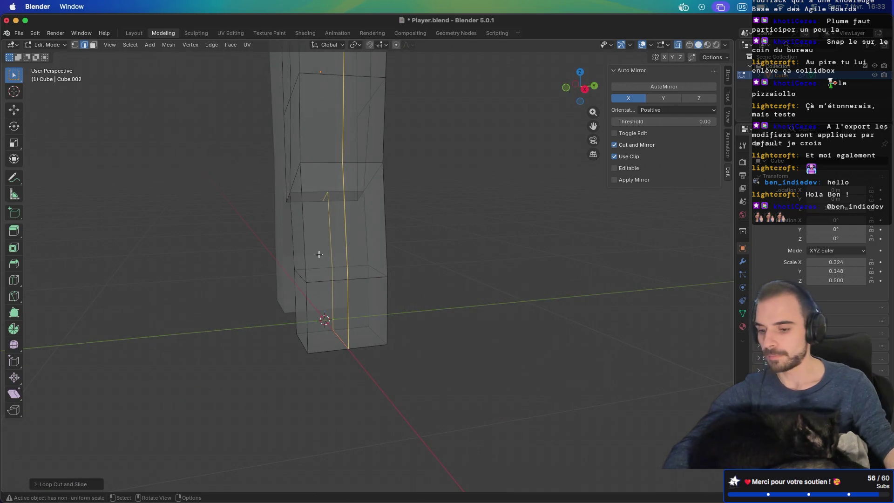
click(305, 239)
ctrl+click(303, 240)
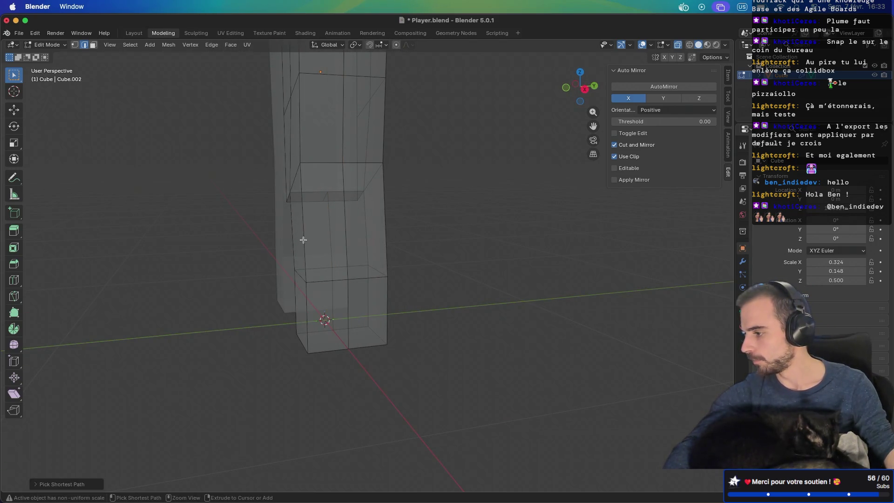
key(g)
key(g)
middle_drag(315, 236, 309, 247)
click(322, 249)
key(g)
key(g)
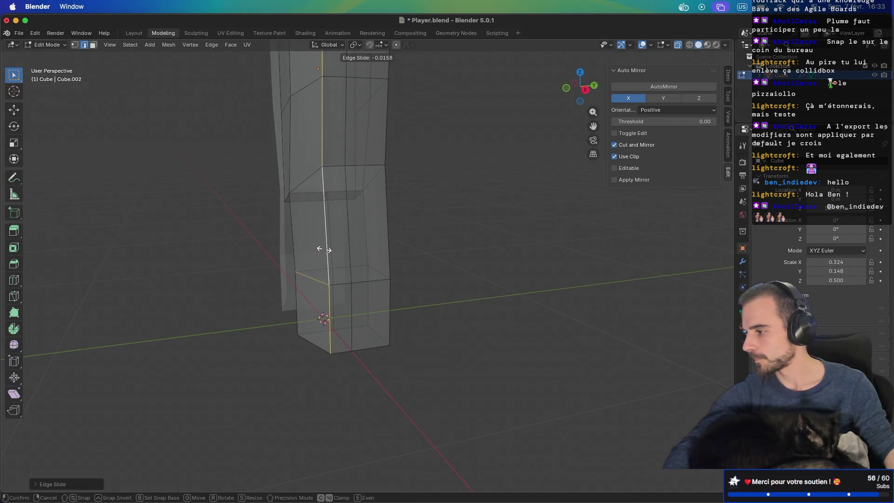
click(306, 252)
mouse_move(306, 252)
middle_down()
mouse_move(525, 246)
mouse_move(355, 249)
middle_up()
Slide a vertical edge loop along the leg
alt+click(352, 244)
key(g)
key(g)
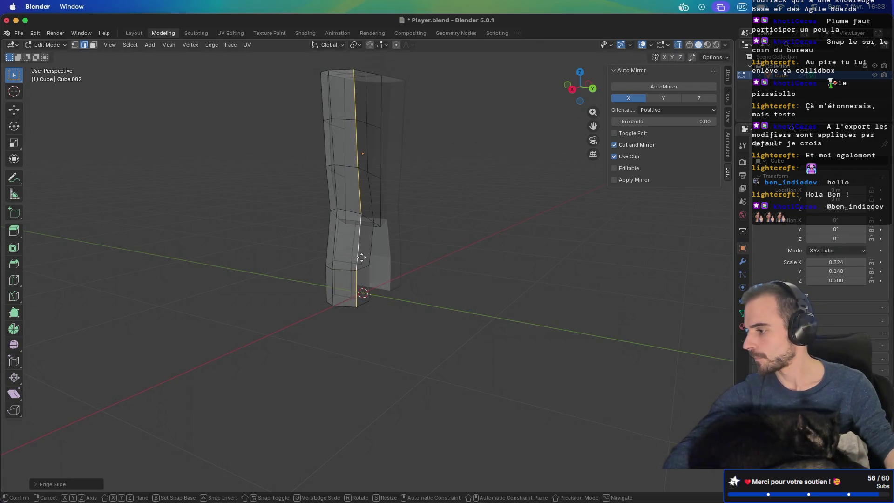
click(355, 255)
mouse_move(355, 255)
middle_down()
mouse_move(483, 253)
mouse_move(441, 246)
middle_up()
middle_drag(385, 249, 409, 239)
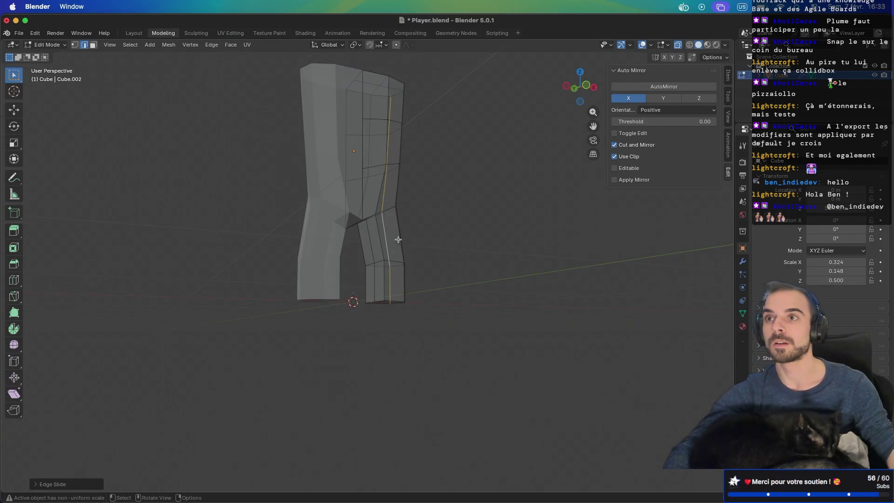
scroll(350, 263, up, 3)
mouse_move(349, 261)
middle_down()
mouse_move(355, 239)
mouse_move(298, 224)
mouse_move(309, 216)
middle_up()
mouse_move(289, 181)
middle_down()
mouse_move(309, 186)
mouse_move(376, 153)
middle_up()
Select an edge path at the inner thigh and slide it along the leg
click(381, 139)
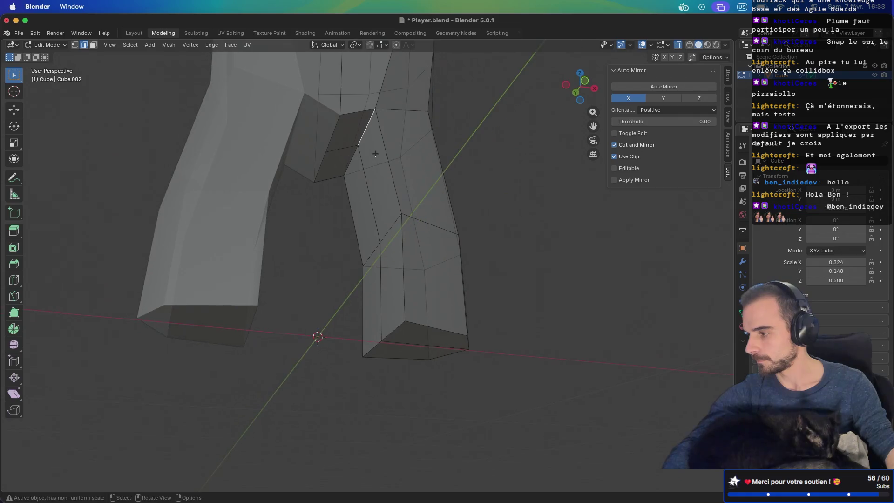
ctrl+click(352, 161)
key(g)
key(g)
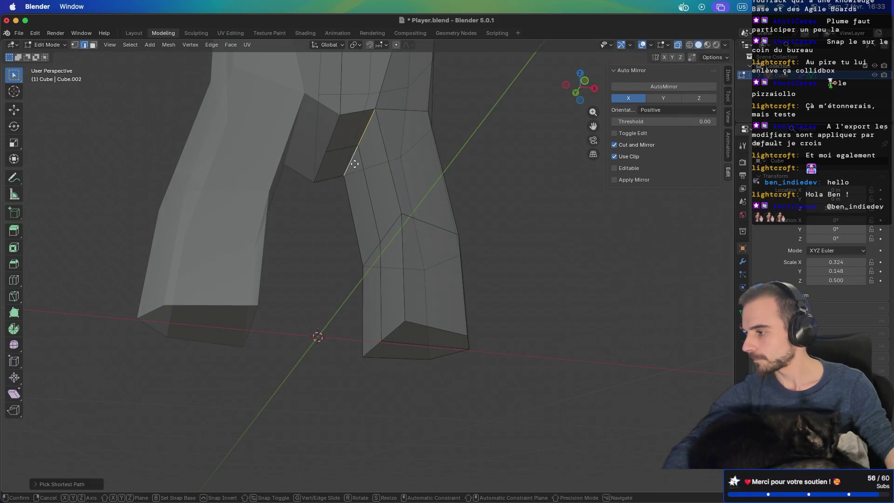
click(253, 196)
mouse_move(256, 194)
middle_down()
mouse_move(352, 170)
mouse_move(296, 184)
mouse_move(319, 159)
mouse_move(330, 215)
middle_up()
Raise the crotch edges slightly along Z
click(319, 159)
ctrl+click(318, 167)
key(g)
key(z)
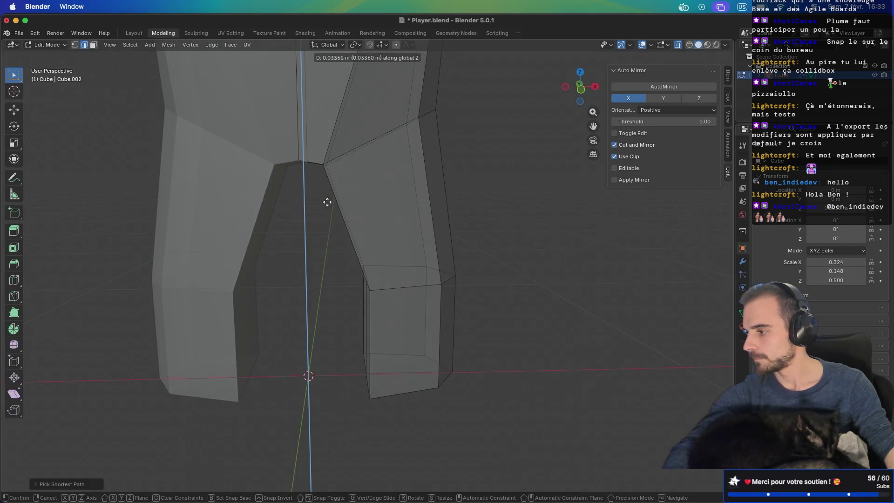
click(326, 208)
mouse_move(366, 186)
middle_down()
mouse_move(435, 194)
mouse_move(396, 184)
mouse_move(365, 224)
mouse_move(409, 194)
mouse_move(390, 235)
middle_up()
Slide a right-leg edge toward the inner leg and slide a bottom vertex along its edge
click(361, 230)
key(g)
key(g)
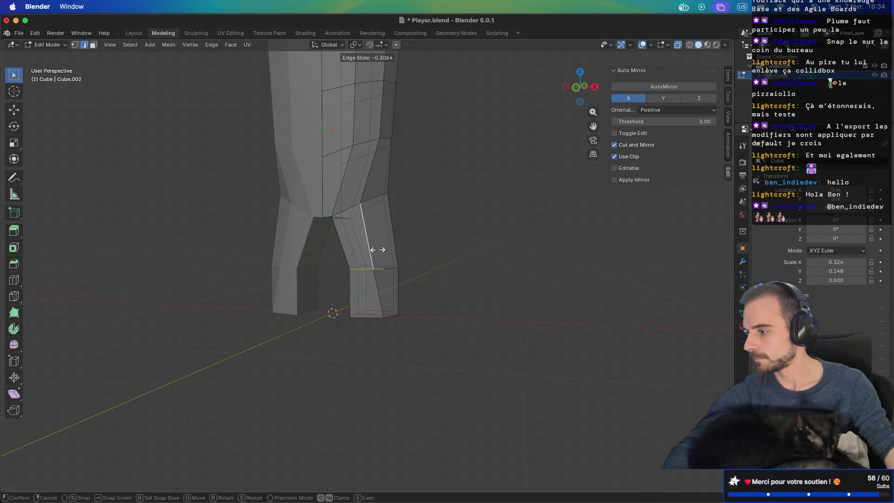
click(378, 250)
click(387, 319)
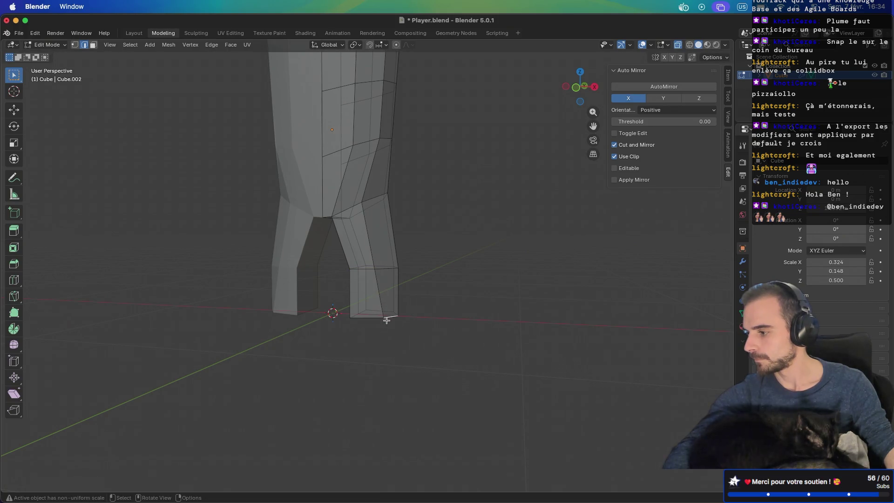
key(g)
key(g)
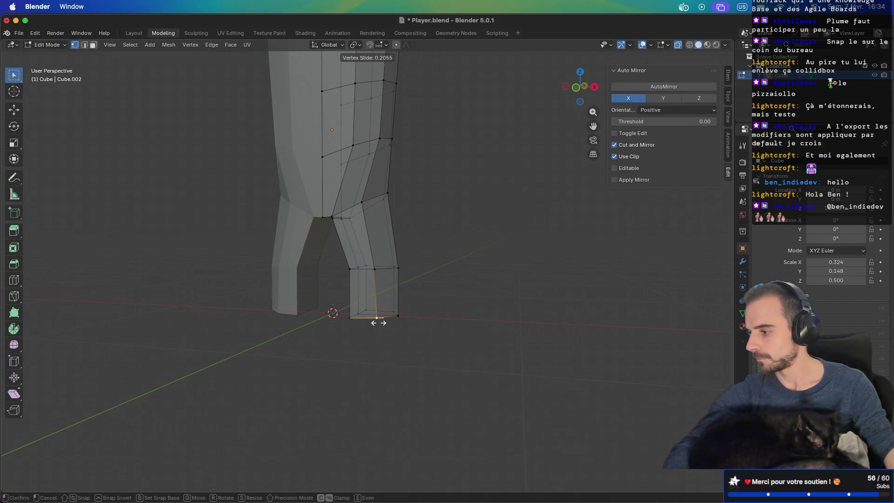
click(378, 322)
mouse_move(412, 296)
middle_down()
mouse_move(490, 298)
mouse_move(438, 298)
mouse_move(463, 298)
mouse_move(382, 316)
mouse_move(385, 333)
mouse_move(375, 334)
mouse_move(397, 300)
middle_up()
Select an edge path down the leg and slide it twice into place
click(383, 312)
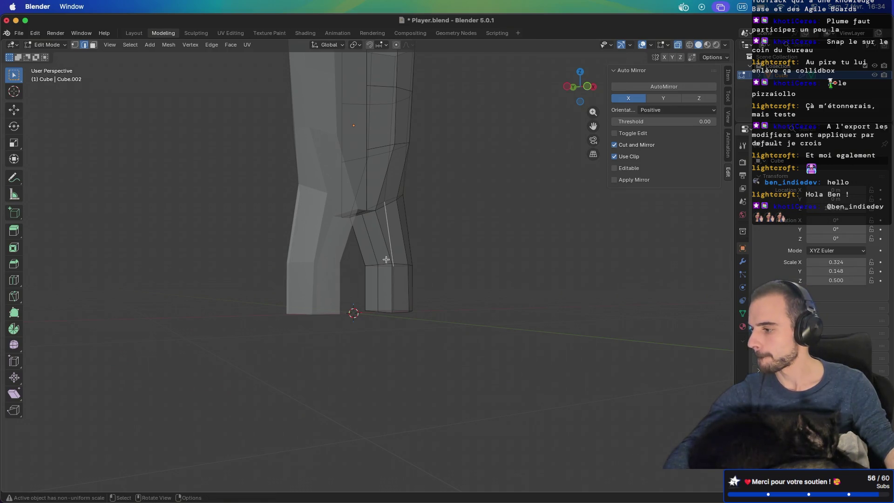
mouse_move(394, 280)
middle_down()
mouse_move(384, 313)
mouse_move(413, 293)
mouse_move(519, 295)
mouse_move(529, 304)
middle_up()
ctrl+click(380, 310)
key(g)
key(g)
click(387, 311)
key(g)
key(g)
click(385, 311)
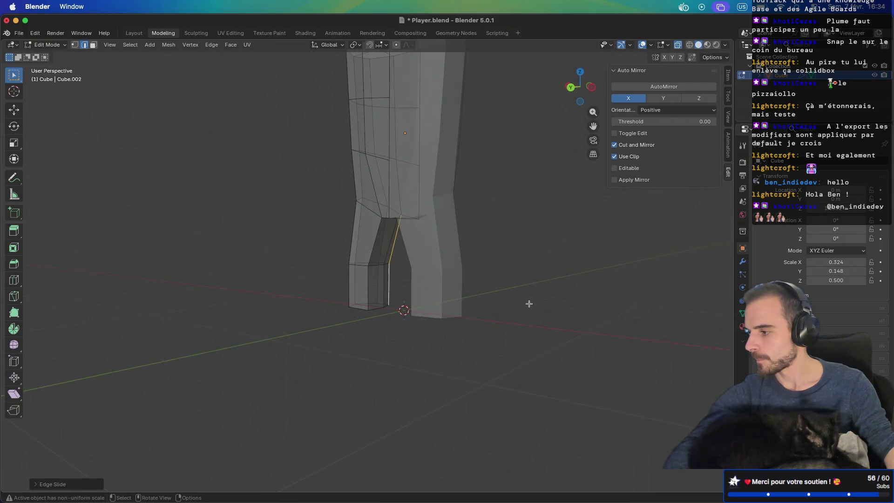
Slide an inner-leg edge twice while viewing the legs from behind
click(373, 249)
mouse_move(376, 290)
middle_down()
mouse_move(443, 293)
mouse_move(422, 293)
middle_up()
key(g)
key(g)
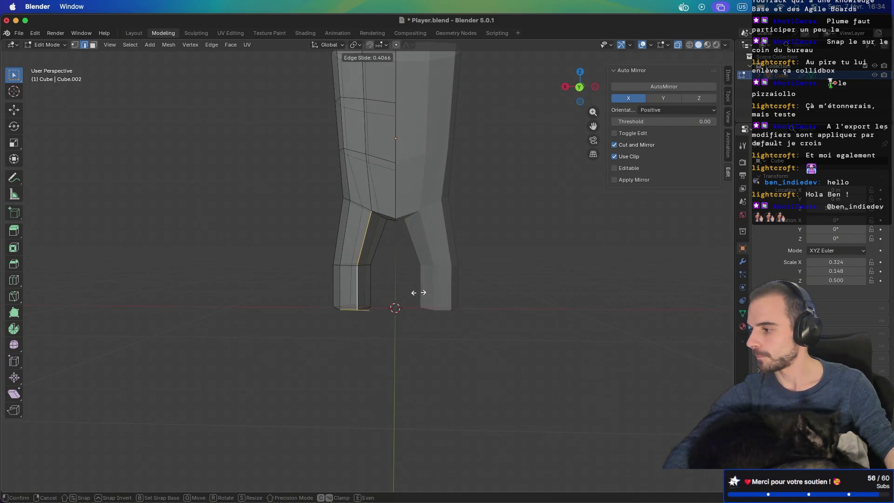
click(395, 302)
key(g)
key(g)
click(422, 291)
Vertex-slide the crotch vertex along its edge
mouse_move(417, 292)
middle_down()
mouse_move(280, 281)
mouse_move(401, 265)
mouse_move(298, 274)
mouse_move(314, 280)
mouse_move(340, 239)
mouse_move(318, 216)
mouse_move(343, 241)
middle_up()
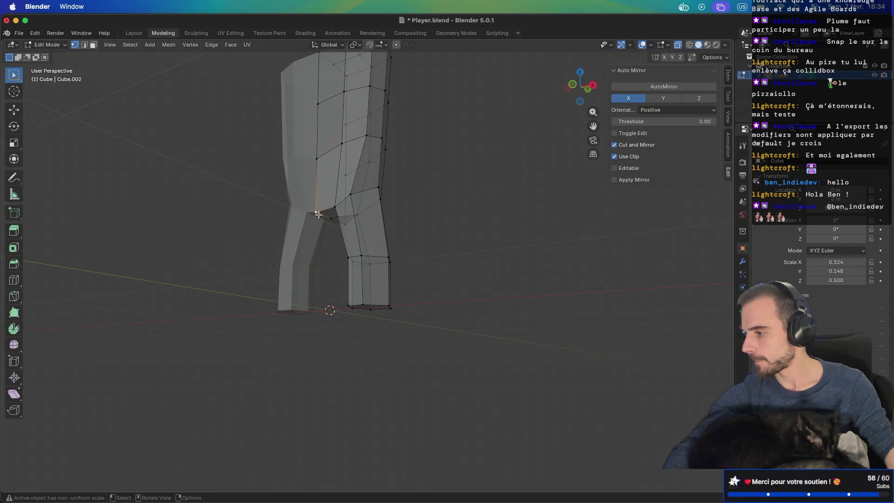
key(shift+v)
click(319, 211)
key(shift+v)
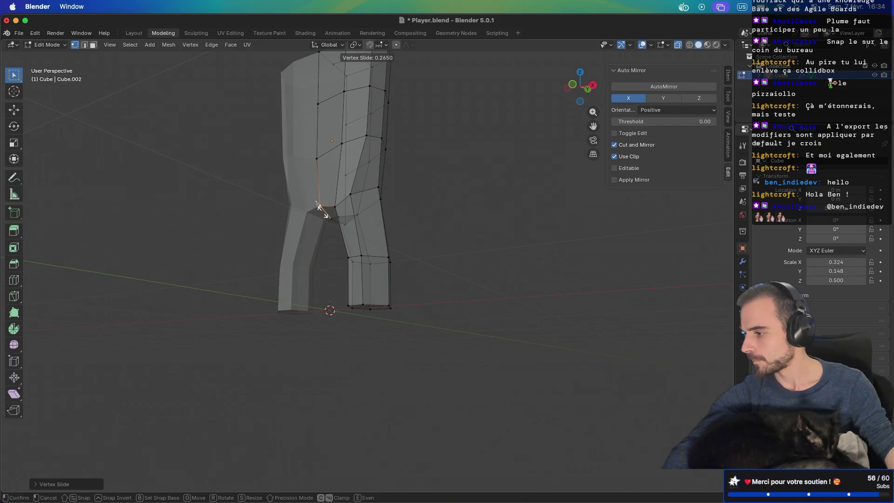
click(320, 209)
Nudge the outer hip edge loop slightly inward
mouse_move(323, 208)
middle_down()
mouse_move(429, 233)
mouse_move(354, 251)
mouse_move(289, 246)
middle_up()
scroll(327, 220, down, 2)
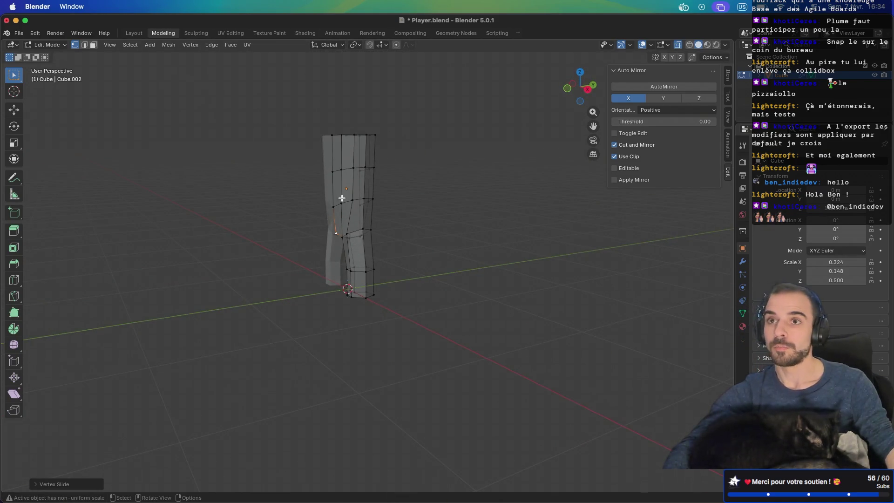
scroll(339, 180, up, 6)
mouse_move(443, 226)
middle_down()
mouse_move(463, 224)
mouse_move(455, 274)
mouse_move(420, 210)
middle_up()
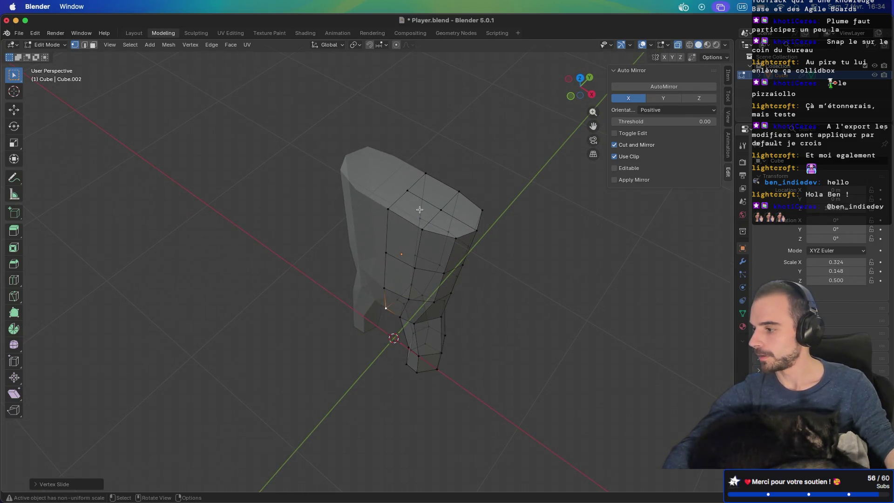
mouse_move(422, 215)
middle_down()
mouse_move(438, 194)
mouse_move(401, 201)
mouse_move(425, 182)
mouse_move(419, 212)
mouse_move(340, 222)
mouse_move(457, 218)
middle_up()
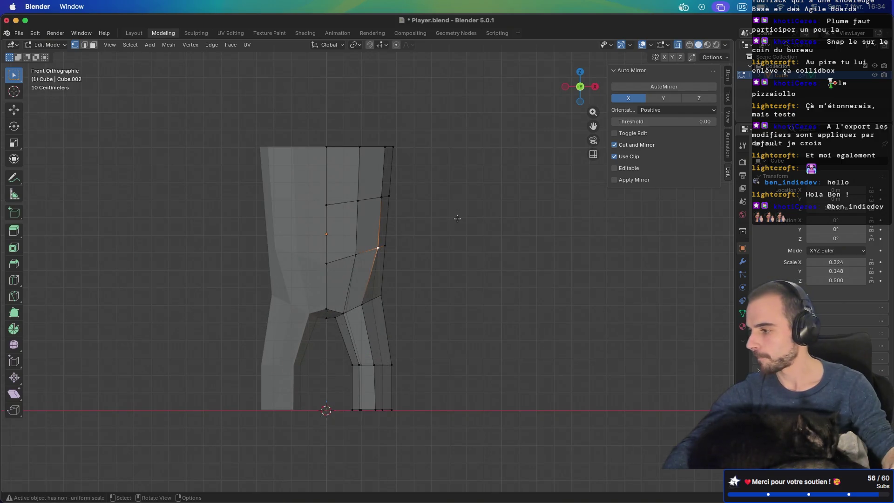
drag(374, 264, 373, 264)
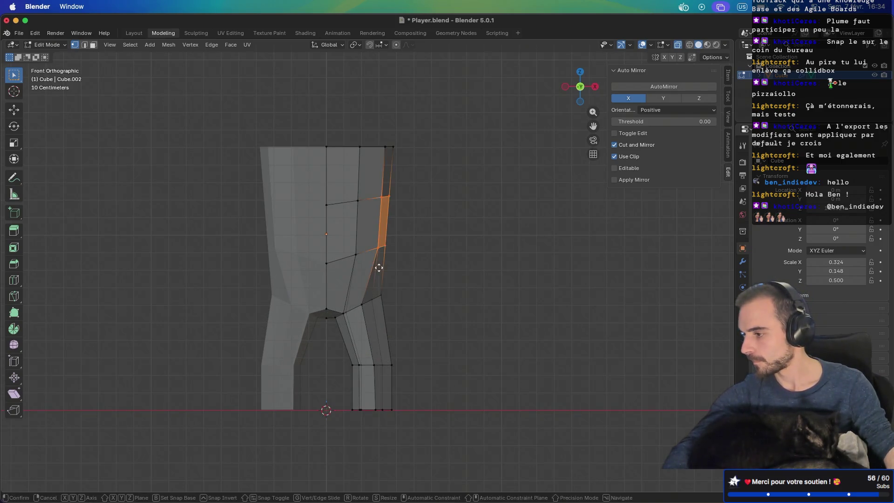
key(g)
click(370, 271)
In the right side view (Numpad 3), move the selected vertex up and forward
mouse_move(424, 237)
middle_down()
mouse_move(256, 245)
mouse_move(391, 242)
mouse_move(224, 233)
mouse_move(253, 197)
mouse_move(279, 205)
middle_up()
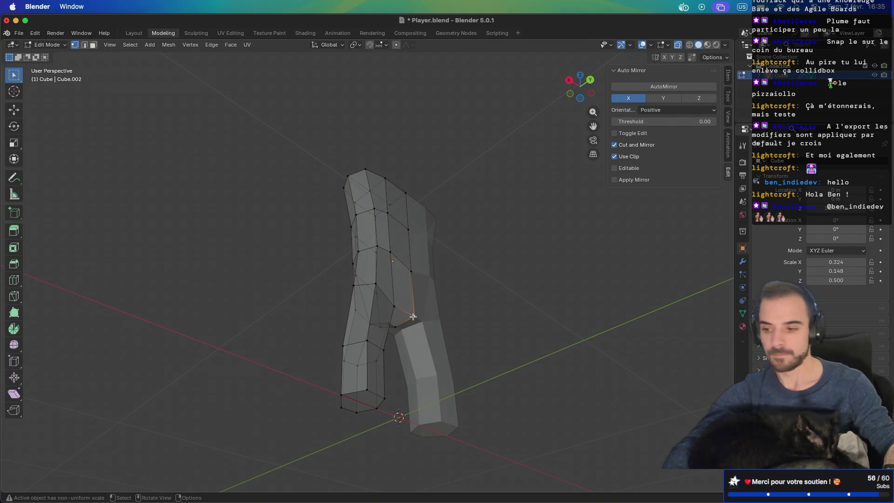
key(KP_3)
key(g)
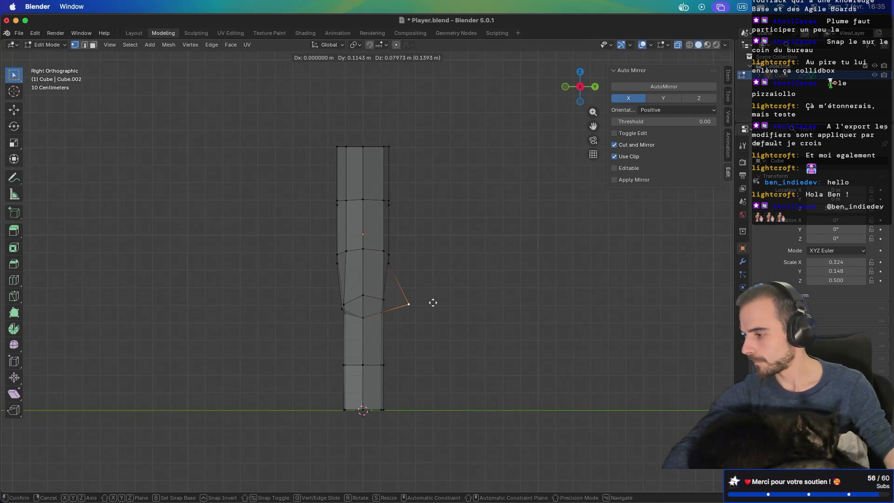
click(411, 299)
In front view (Numpad 1), move the right leg's knee row up and inward
mouse_move(419, 299)
middle_down()
mouse_move(349, 301)
mouse_move(271, 285)
mouse_move(470, 302)
mouse_move(419, 300)
mouse_move(394, 336)
middle_up()
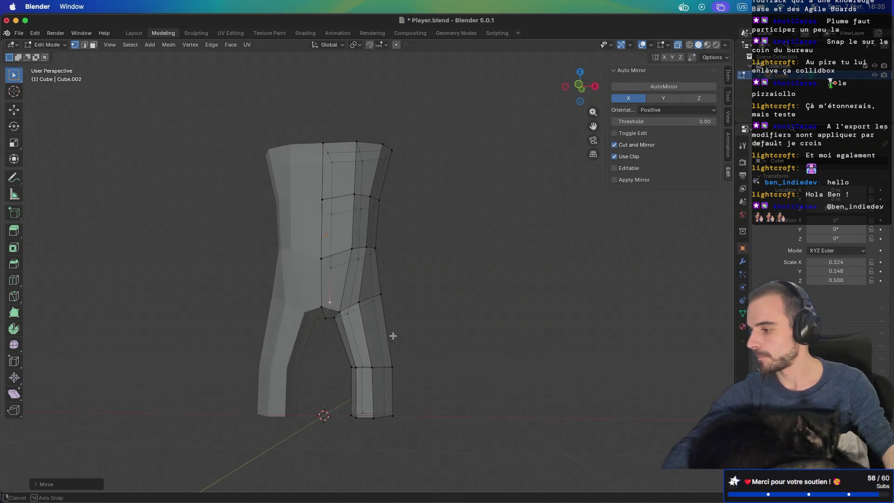
key(KP_1)
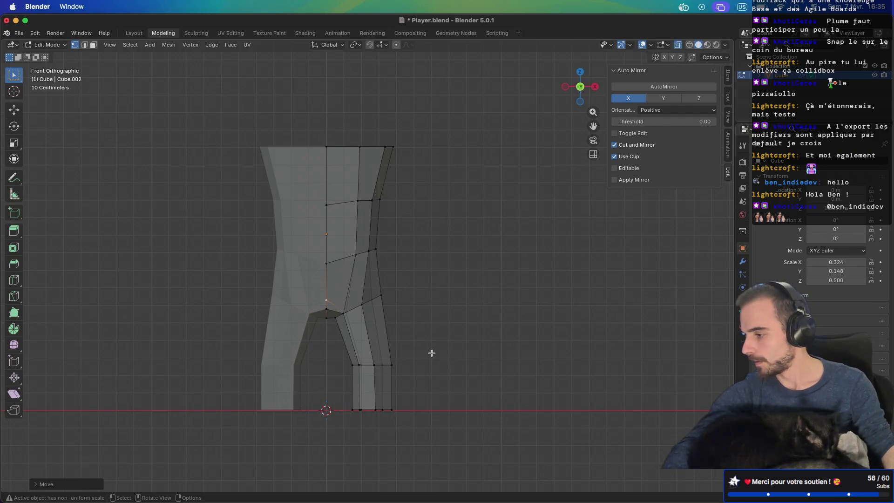
drag(352, 374, 352, 374)
key(g)
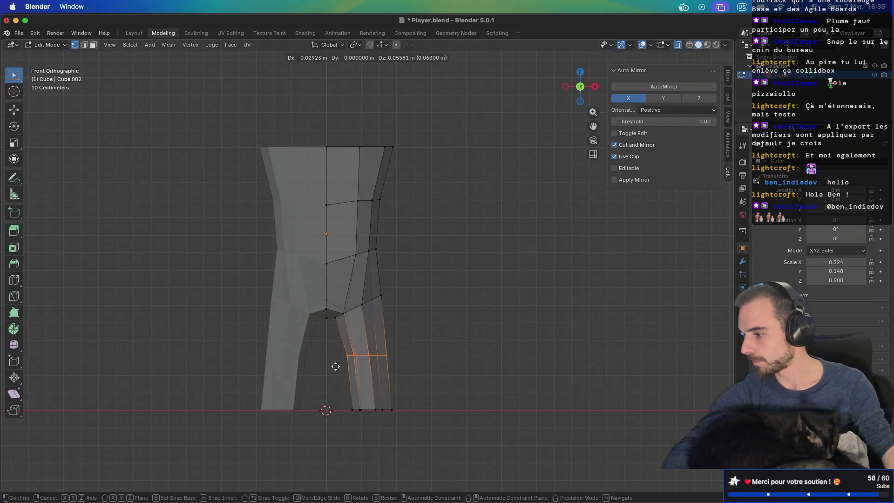
click(333, 366)
Select a vertex on the top face and inspect the legs, ending in a frontal view
mouse_move(333, 366)
middle_down()
mouse_move(387, 391)
mouse_move(443, 386)
mouse_move(293, 393)
mouse_move(368, 395)
middle_up()
mouse_move(406, 274)
middle_down()
mouse_move(359, 296)
mouse_move(396, 215)
mouse_move(375, 200)
mouse_move(374, 183)
mouse_move(397, 234)
mouse_move(403, 201)
mouse_move(347, 181)
mouse_move(409, 181)
mouse_move(408, 207)
middle_up()
click(371, 209)
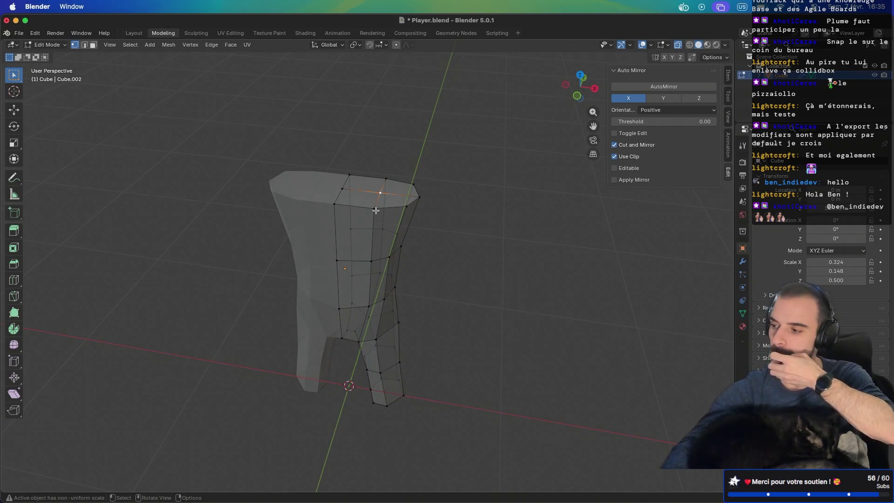
mouse_move(430, 213)
middle_down()
mouse_move(401, 179)
mouse_move(397, 203)
mouse_move(338, 203)
middle_up()
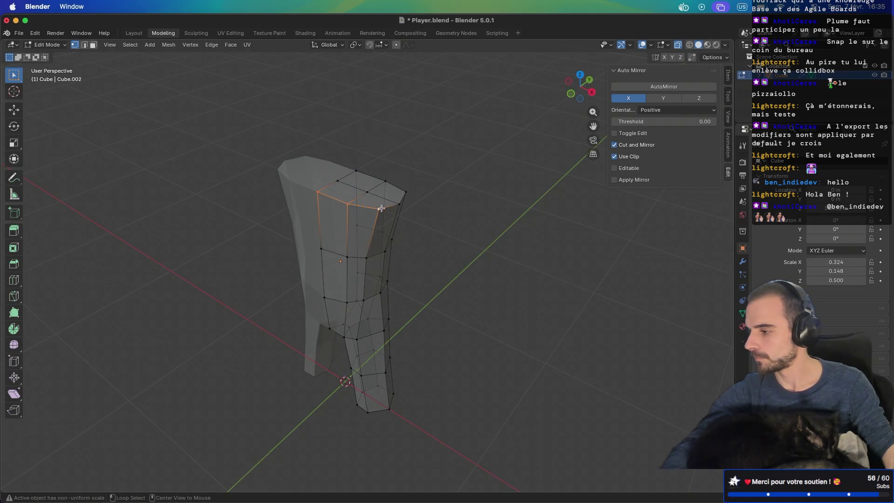
middle_drag(426, 191, 396, 205)
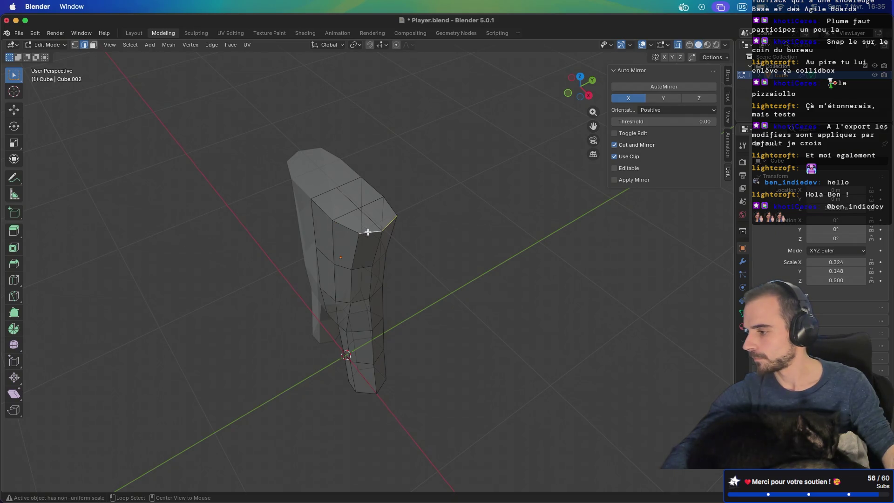
middle_drag(362, 230, 337, 220)
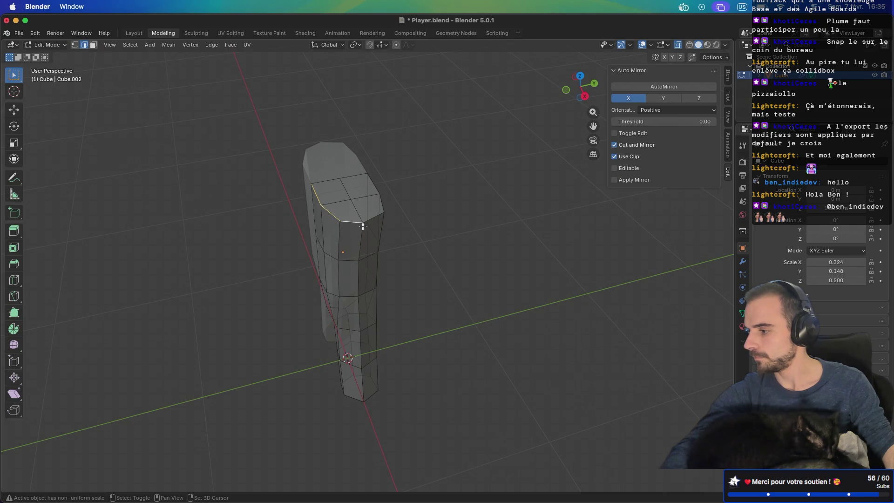
mouse_move(425, 198)
middle_down()
mouse_move(426, 165)
mouse_move(499, 160)
middle_up()
Lower the top edge loop along Z
key(g)
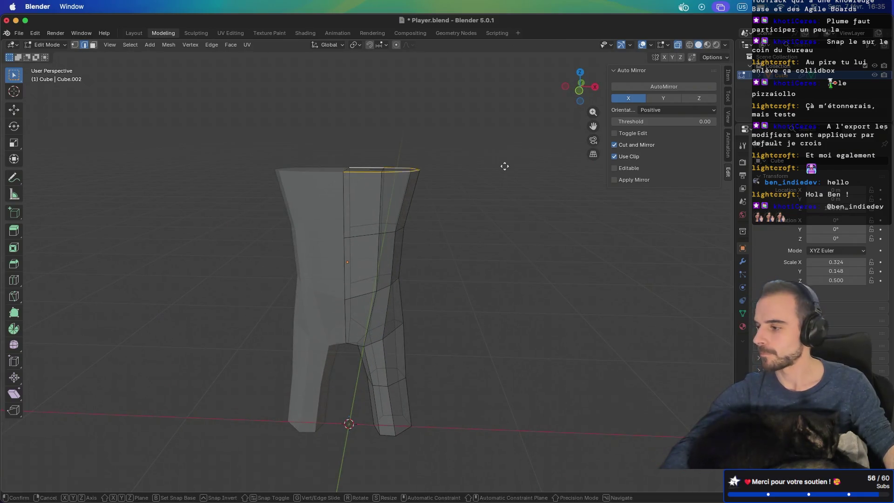
key(z)
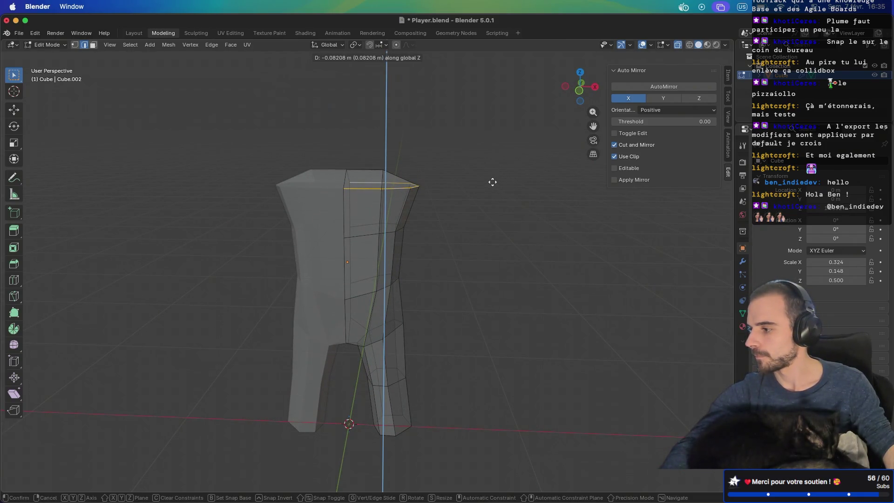
click(493, 182)
mouse_move(493, 183)
middle_down()
mouse_move(391, 190)
mouse_move(461, 181)
mouse_move(417, 204)
mouse_move(379, 200)
mouse_move(377, 207)
middle_up()
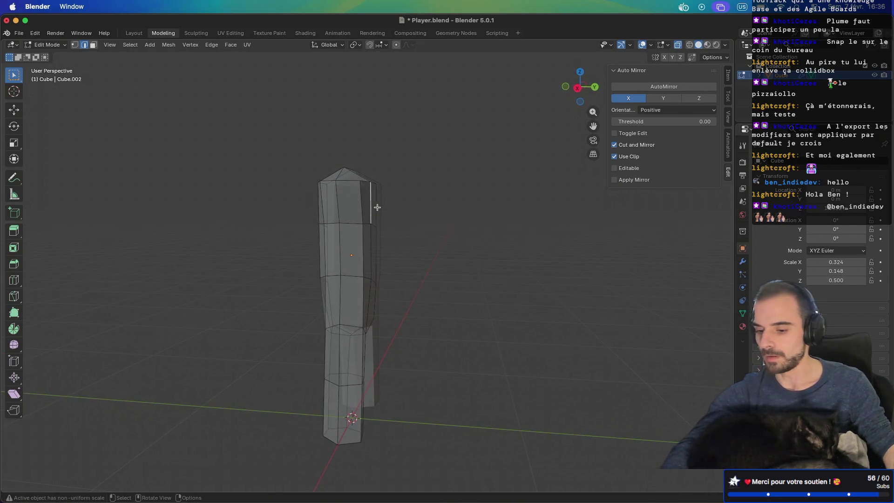
Extrude the side face outward to start the arm
key(e)
middle_drag(366, 205, 466, 222)
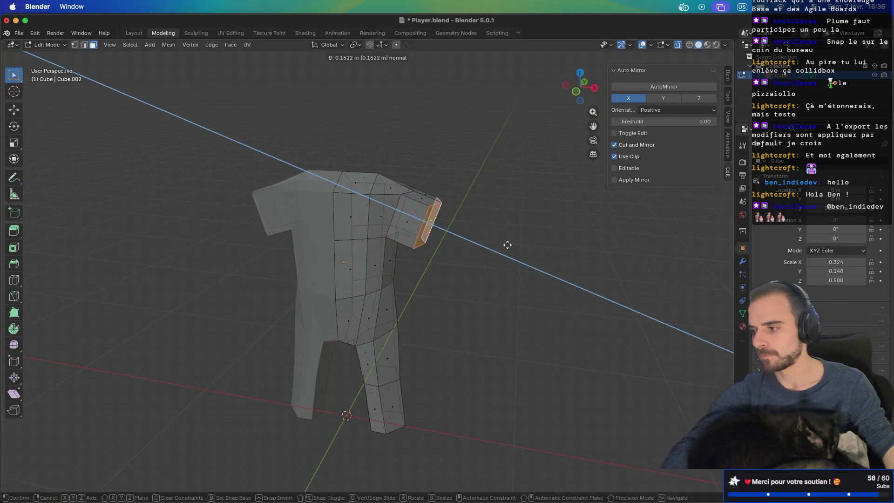
click(545, 258)
mouse_move(540, 255)
middle_down()
mouse_move(498, 206)
mouse_move(531, 201)
mouse_move(551, 223)
mouse_move(531, 247)
mouse_move(536, 216)
middle_up()
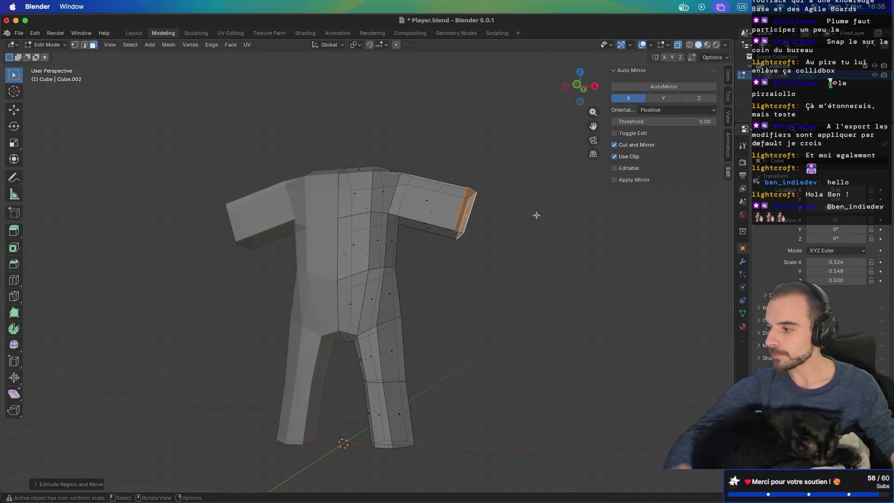
mouse_move(549, 206)
middle_down()
mouse_move(531, 189)
mouse_move(463, 232)
mouse_move(523, 206)
mouse_move(495, 198)
middle_up()
Extrude the arm end again to lengthen the arm
key(e)
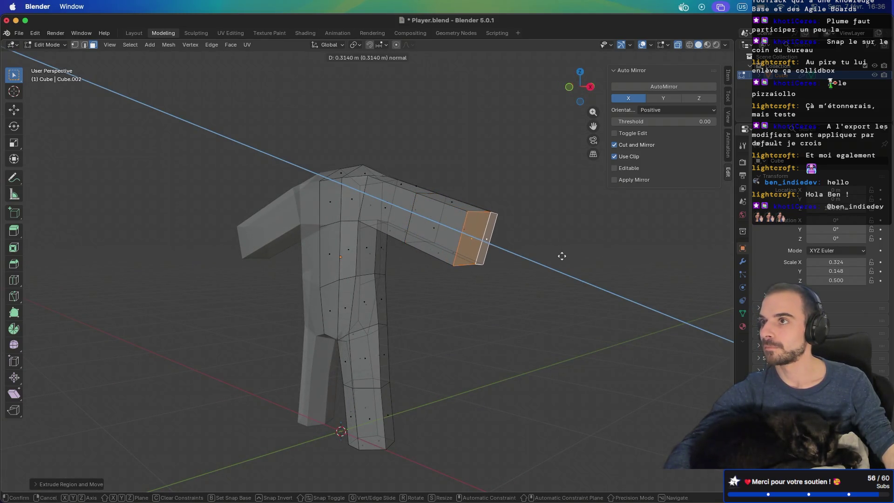
click(563, 257)
mouse_move(563, 257)
middle_down()
mouse_move(537, 210)
mouse_move(474, 218)
mouse_move(385, 186)
mouse_move(431, 246)
mouse_move(392, 239)
middle_up()
mouse_move(387, 204)
middle_down()
mouse_move(385, 190)
mouse_move(338, 218)
mouse_move(372, 176)
mouse_move(403, 159)
mouse_move(442, 157)
middle_up()
Extrude the torso's top face upward
click(336, 225)
middle_drag(390, 184, 362, 168)
key(e)
click(366, 164)
middle_drag(443, 177, 371, 151)
Shrink the new top face and lower it along Z, then select an arm face
key(s)
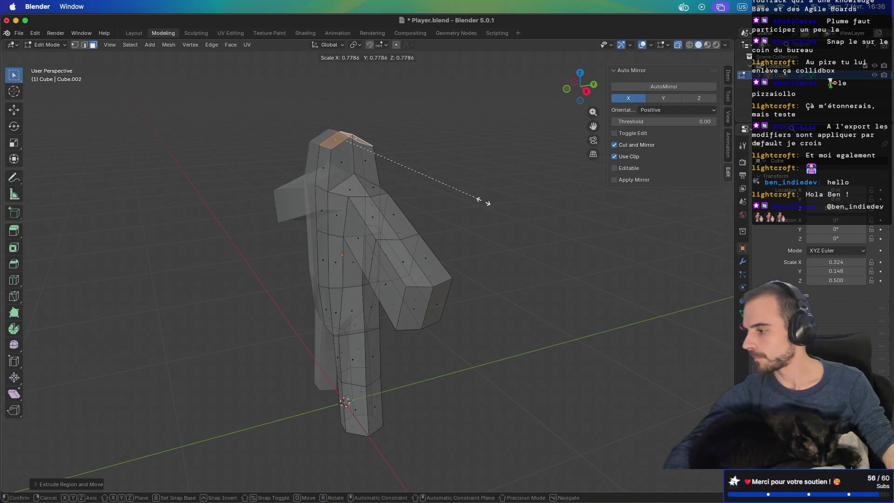
click(450, 193)
key(g)
key(z)
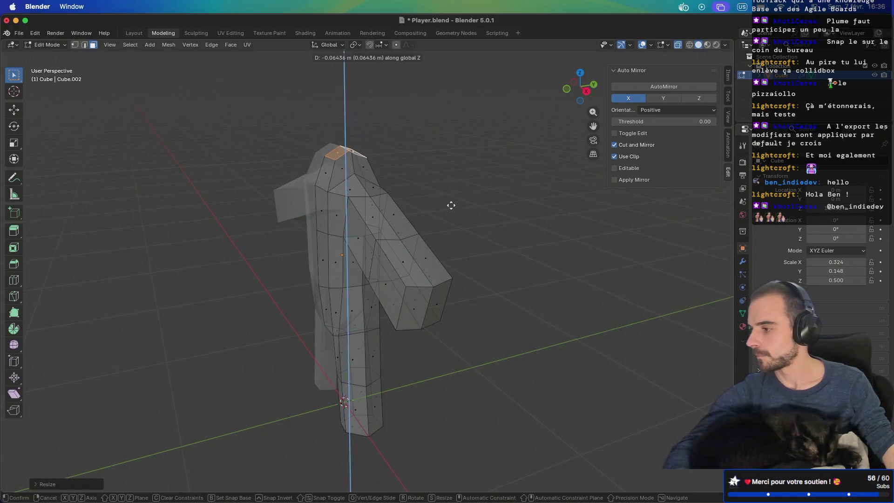
click(450, 208)
mouse_move(450, 208)
middle_down()
mouse_move(479, 164)
mouse_move(533, 163)
mouse_move(405, 181)
mouse_move(418, 200)
mouse_move(403, 242)
mouse_move(421, 224)
middle_up()
click(414, 257)
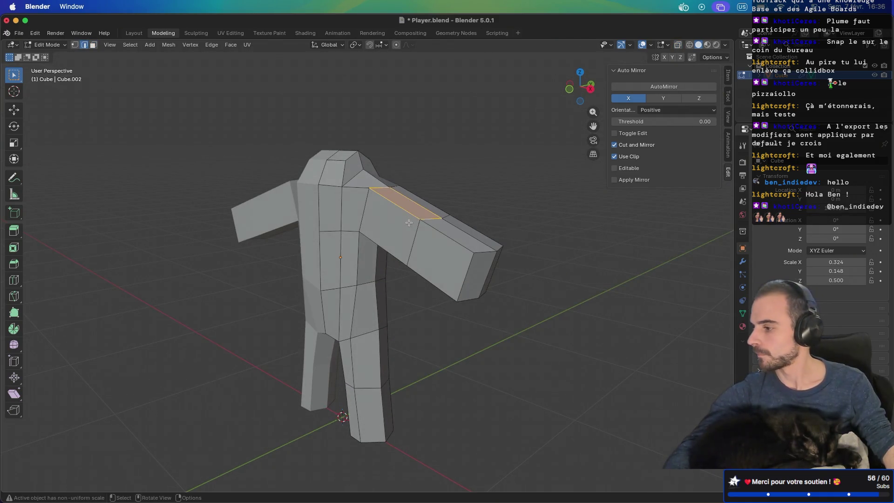
Edge-slide the first selected loop twice from a side view
middle_drag(428, 266, 433, 245)
key(g)
key(g)
click(449, 246)
key(g)
key(g)
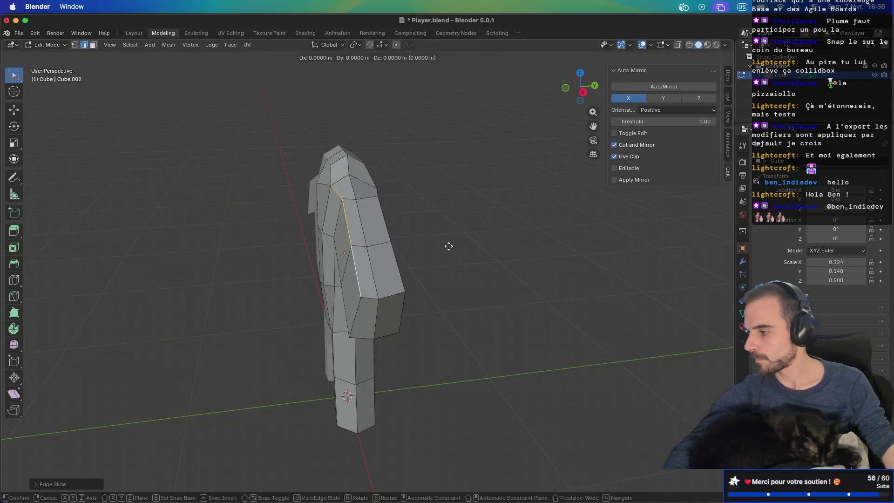
click(447, 249)
From the front, edge-slide the next loop twice
mouse_move(446, 249)
middle_down()
mouse_move(443, 189)
mouse_move(367, 223)
mouse_move(407, 240)
mouse_move(360, 258)
middle_up()
middle_drag(297, 281, 410, 259)
key(g)
key(g)
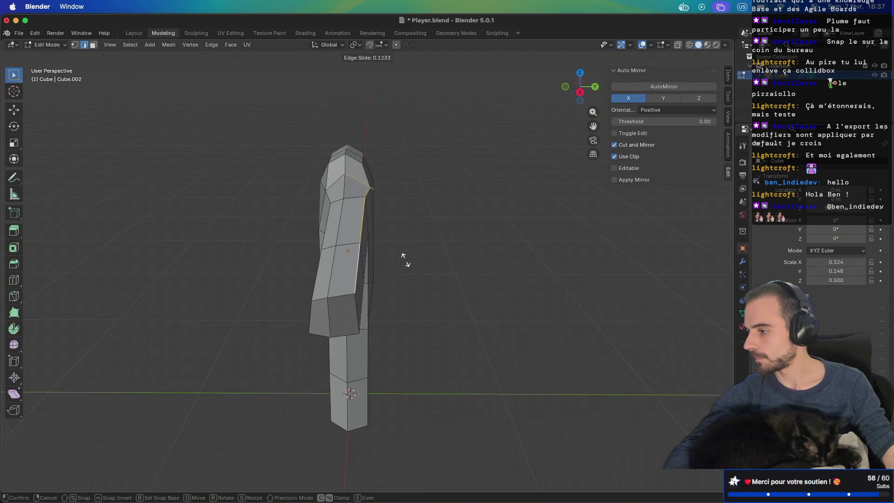
click(395, 256)
key(g)
key(g)
click(398, 263)
Select an edge loop along the arm and slide it twice
mouse_move(399, 263)
middle_down()
mouse_move(419, 213)
mouse_move(403, 231)
mouse_move(404, 221)
middle_up()
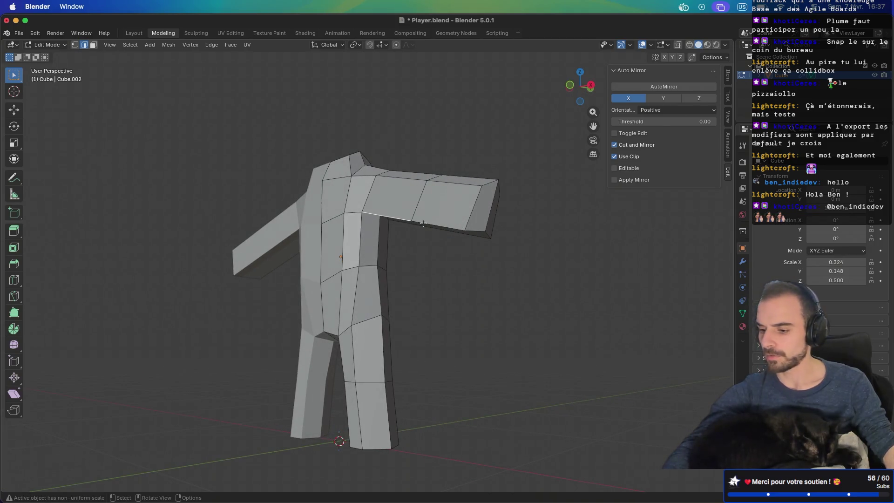
mouse_move(499, 221)
middle_down()
mouse_move(443, 208)
mouse_move(381, 235)
middle_up()
alt+click(305, 241)
middle_drag(304, 241, 399, 230)
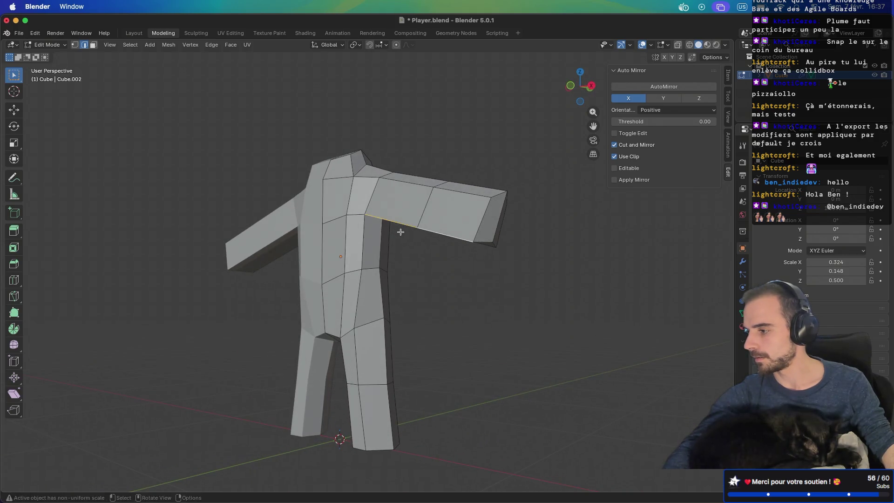
key(g)
key(g)
click(404, 219)
key(g)
key(g)
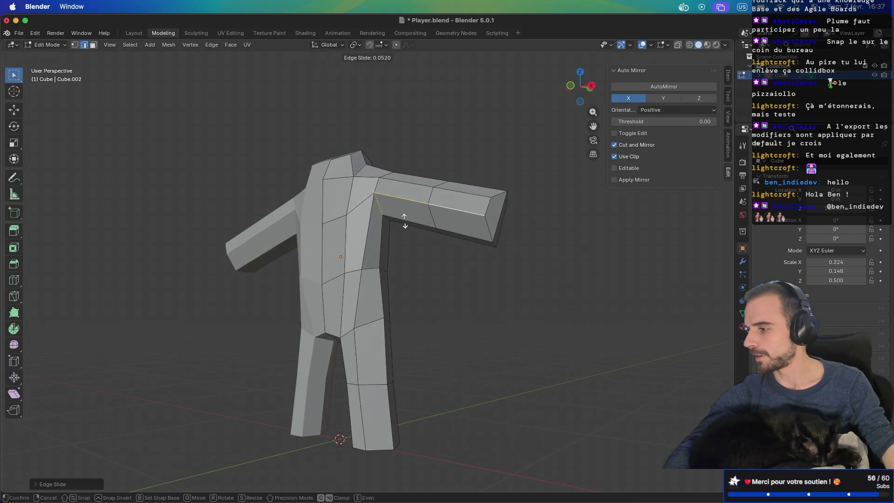
click(404, 224)
Slide one more edge loop, then check the figure from three-quarter and front views
middle_drag(405, 225, 350, 233)
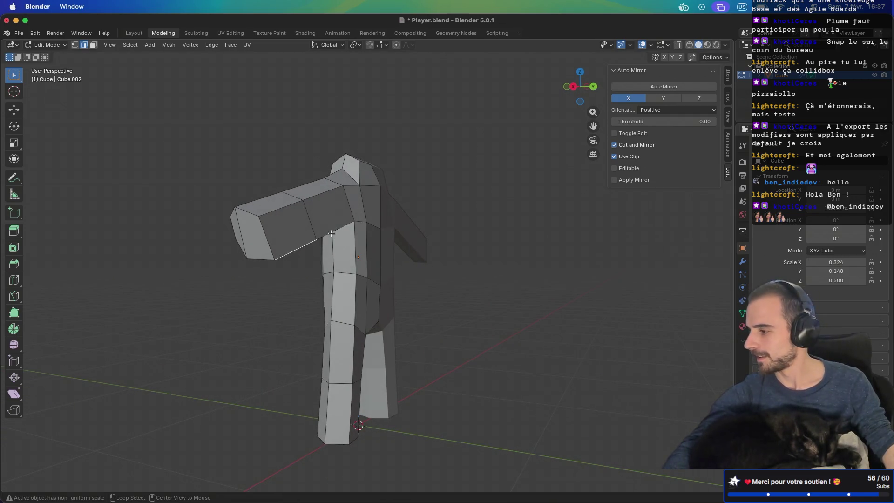
mouse_move(332, 245)
middle_down()
mouse_move(347, 230)
mouse_move(385, 224)
mouse_move(447, 244)
mouse_move(360, 192)
middle_up()
key(g)
key(g)
click(332, 205)
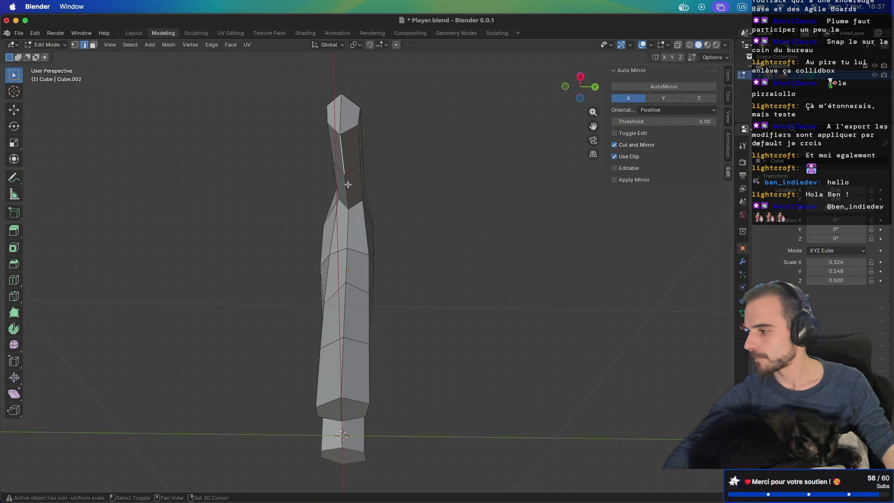
mouse_move(357, 181)
middle_down()
mouse_move(425, 256)
mouse_move(326, 249)
mouse_move(321, 224)
mouse_move(295, 214)
mouse_move(353, 233)
mouse_move(494, 235)
middle_up()
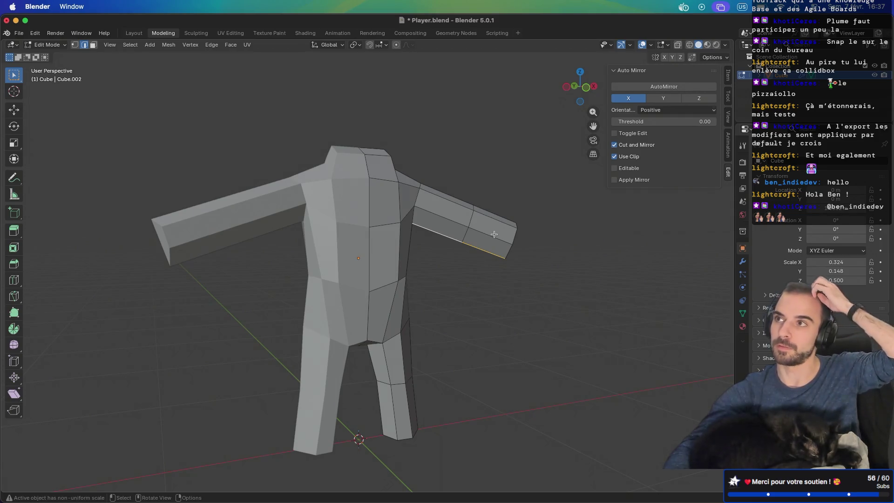
mouse_move(449, 236)
middle_down()
mouse_move(577, 226)
mouse_move(374, 232)
mouse_move(455, 208)
mouse_move(372, 279)
mouse_move(396, 322)
mouse_move(346, 343)
middle_up()
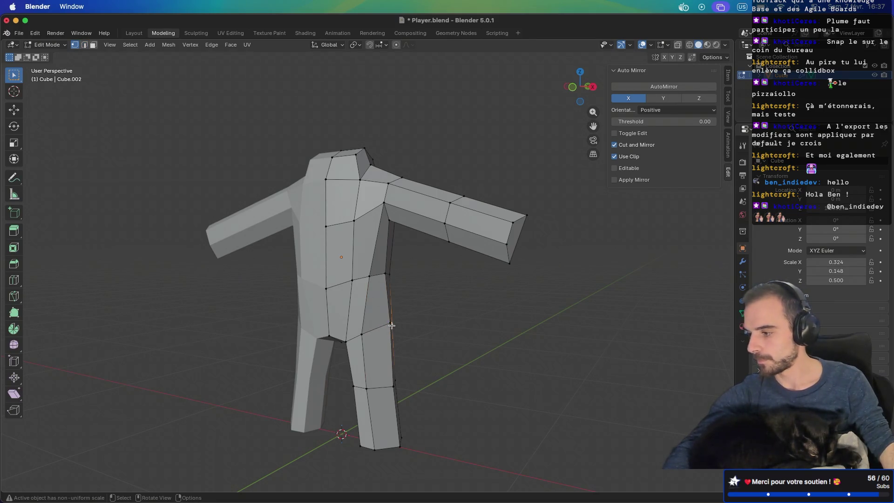
key(KP_1)
Move the hip vertex sideways in front view
key(g)
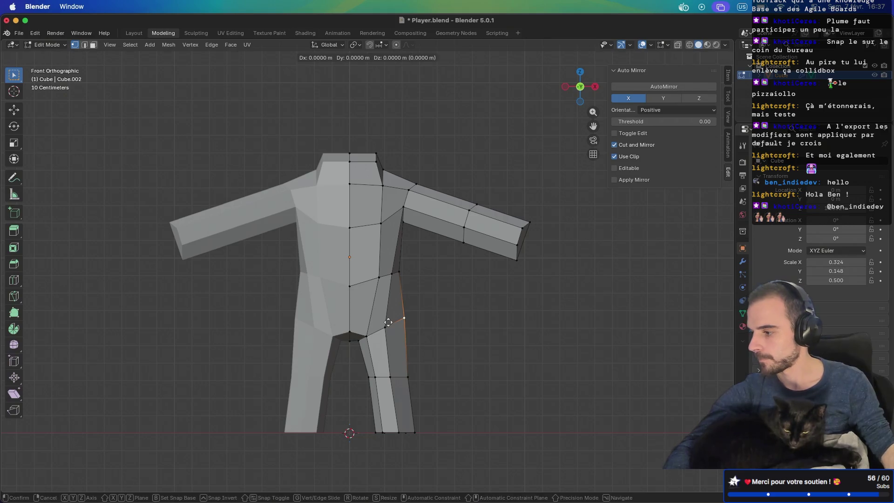
click(381, 323)
mouse_move(400, 326)
middle_down()
mouse_move(345, 311)
mouse_move(413, 299)
mouse_move(443, 316)
middle_up()
Vertex-slide the waist vertex on the torso side twice
click(377, 270)
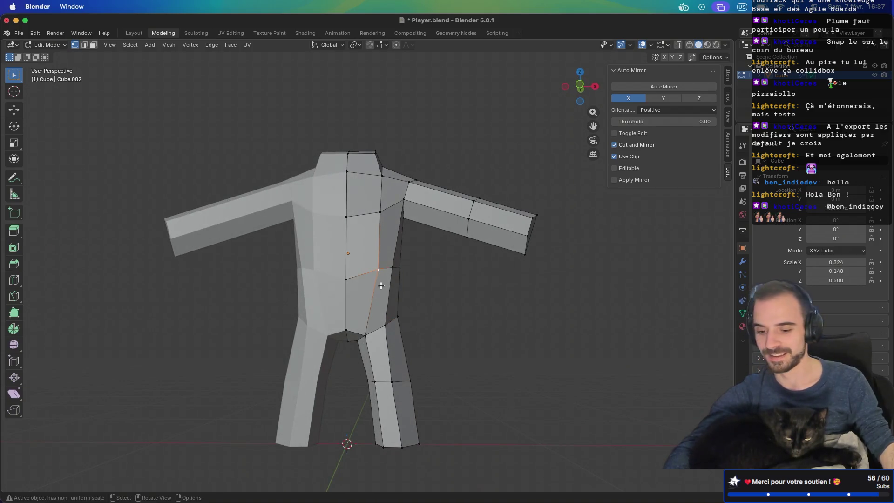
key(shift+v)
click(375, 272)
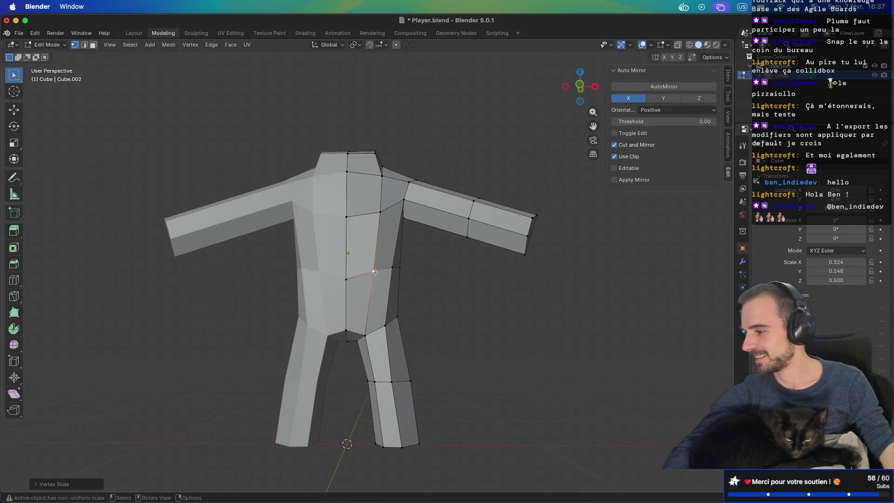
key(shift+v)
click(375, 217)
Move the vertex again from a side angle, then select a top face of the torso
mouse_move(375, 218)
middle_down()
mouse_move(370, 270)
mouse_move(289, 280)
mouse_move(336, 303)
mouse_move(352, 325)
mouse_move(463, 329)
mouse_move(423, 341)
mouse_move(416, 312)
mouse_move(425, 292)
mouse_move(352, 357)
mouse_move(210, 339)
mouse_move(279, 335)
mouse_move(399, 349)
middle_up()
key(g)
key(g)
click(351, 326)
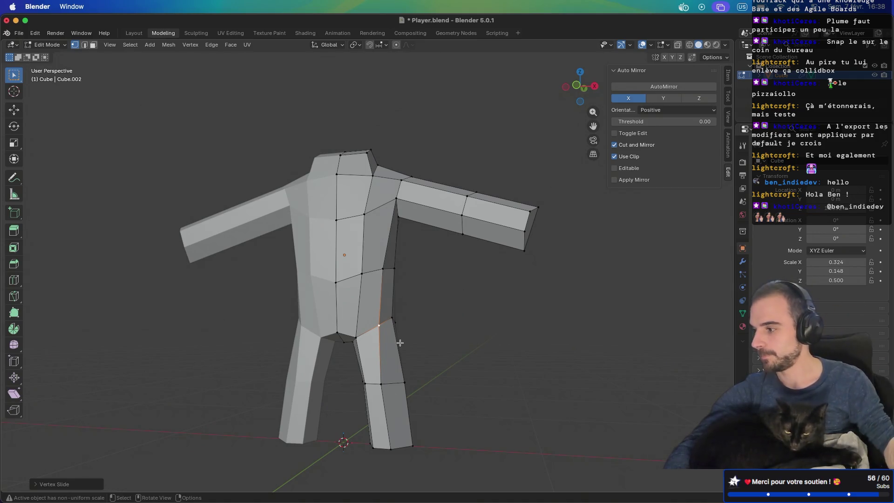
mouse_move(376, 213)
ctrl+middle_down()
mouse_move(366, 309)
mouse_move(329, 334)
mouse_move(393, 296)
mouse_move(423, 293)
mouse_move(394, 273)
mouse_move(409, 251)
mouse_move(379, 244)
mouse_move(400, 274)
ctrl+middle_up()
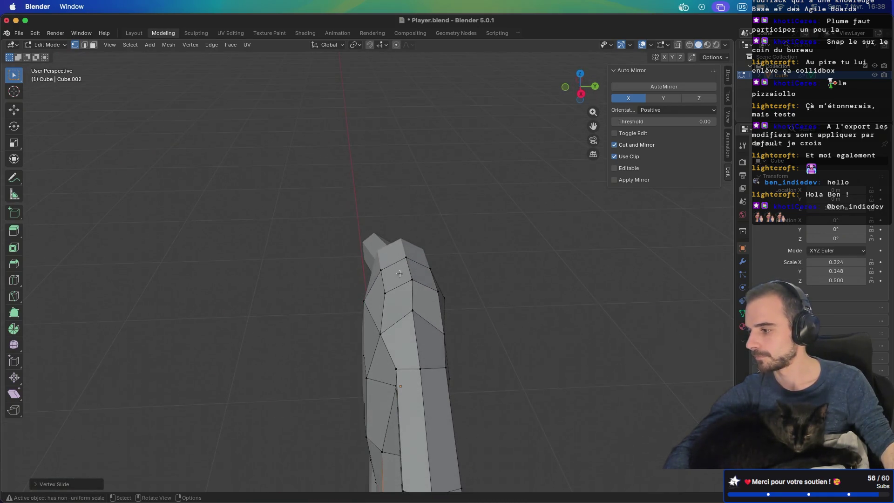
click(407, 279)
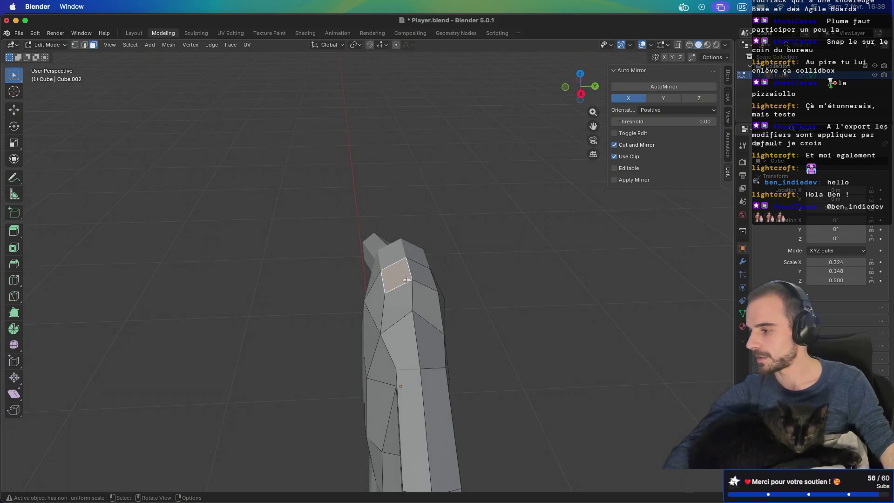
Select both top faces and flatten them with S Z 0
shift+click(427, 283)
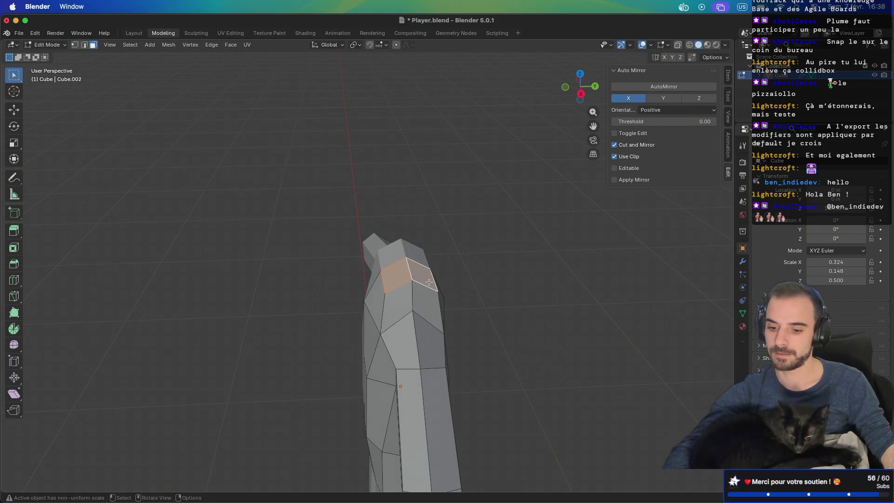
key(s)
key(z)
key(0)
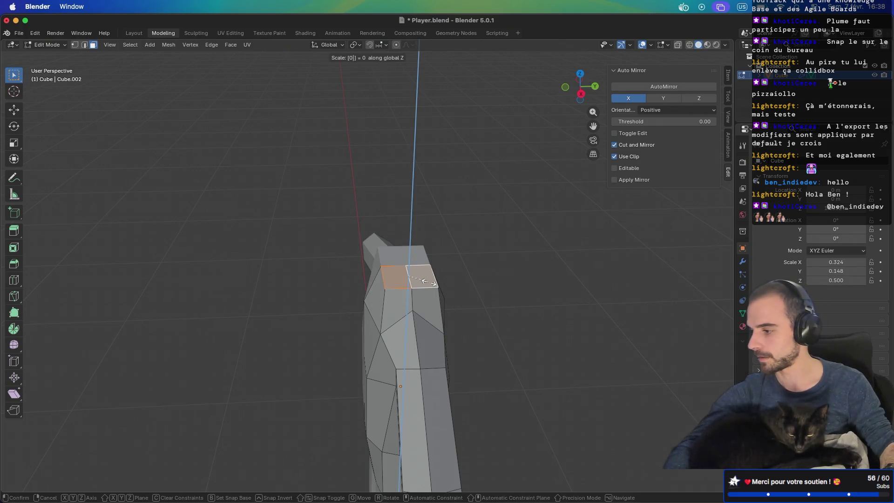
key(Return)
Extrude the flattened top faces upward into a tall neck column
mouse_move(429, 282)
middle_down()
mouse_move(432, 262)
mouse_move(493, 248)
mouse_move(475, 264)
middle_up()
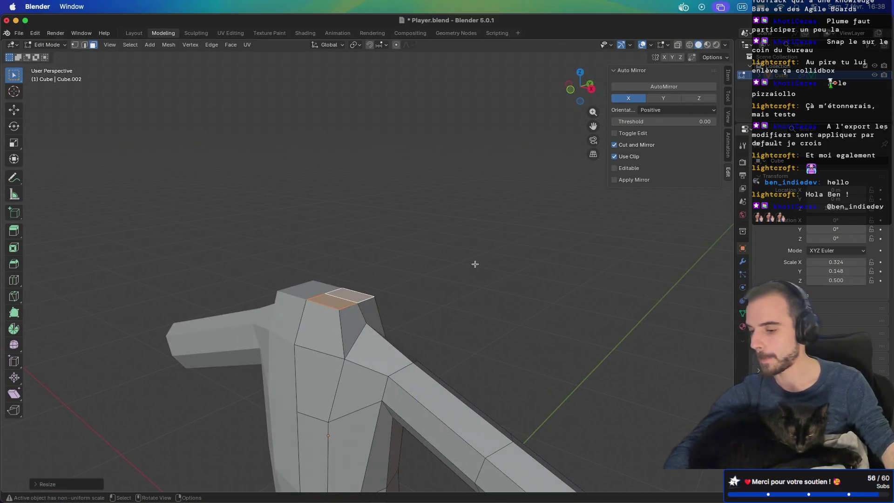
key(e)
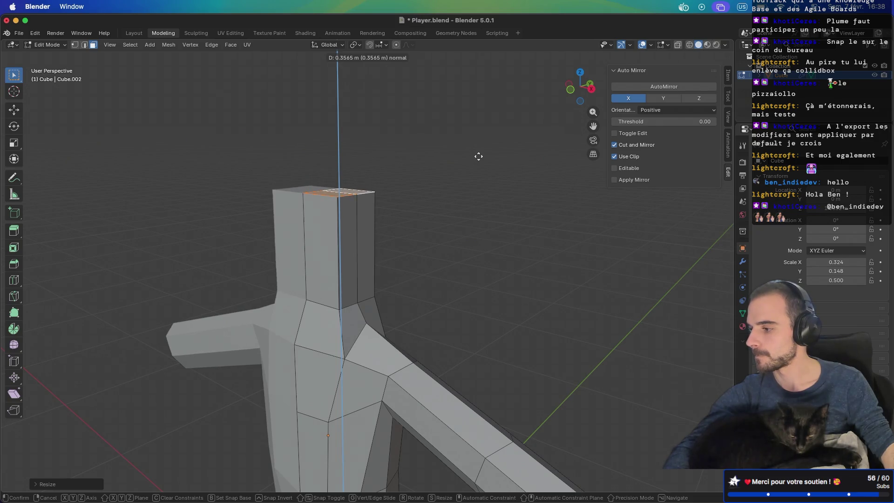
click(478, 154)
mouse_move(479, 153)
middle_down()
mouse_move(482, 207)
mouse_move(399, 243)
mouse_move(388, 243)
mouse_move(443, 223)
mouse_move(362, 241)
mouse_move(401, 291)
mouse_move(395, 309)
mouse_move(401, 301)
mouse_move(376, 290)
mouse_move(274, 298)
middle_up()
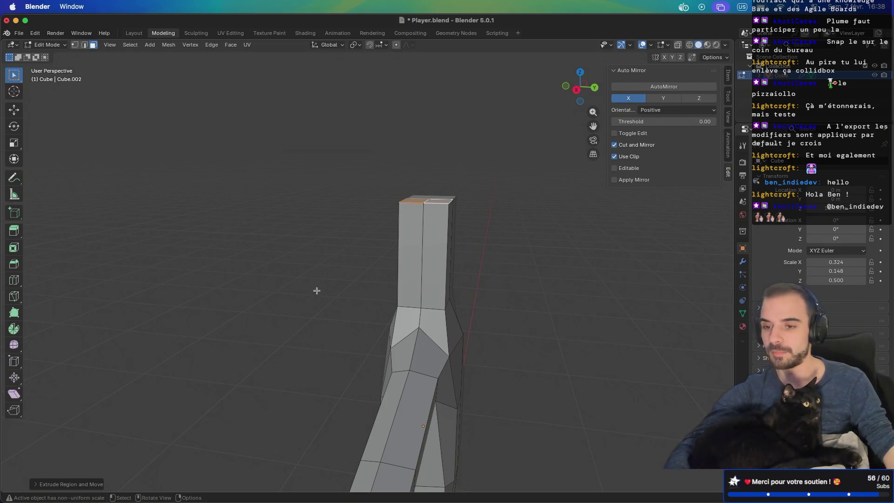
Lower the neck's top faces along Z into a short stub
key(g)
key(z)
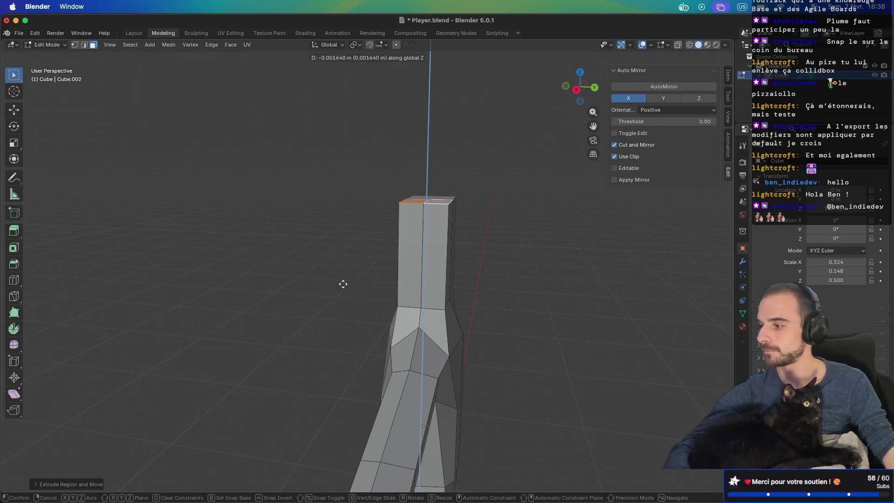
click(336, 364)
mouse_move(337, 364)
middle_down()
mouse_move(399, 320)
mouse_move(325, 309)
mouse_move(352, 327)
middle_up()
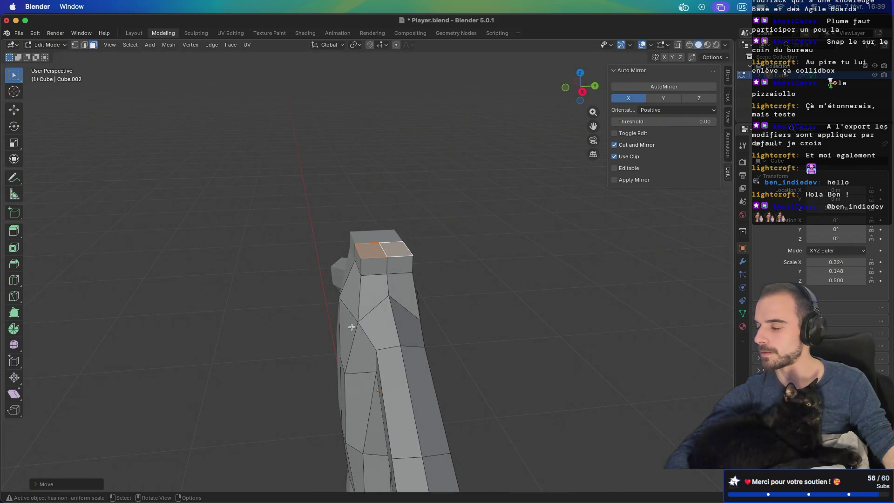
Orbit and zoom to inspect the torso, arms and legs from several angles
mouse_move(304, 347)
middle_down()
mouse_move(397, 295)
mouse_move(433, 297)
mouse_move(353, 326)
middle_up()
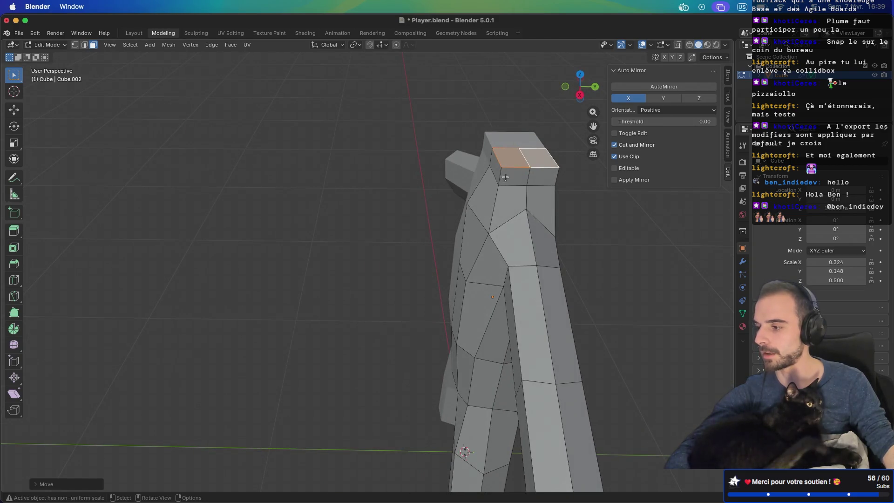
mouse_move(469, 232)
middle_down()
mouse_move(519, 210)
mouse_move(400, 229)
mouse_move(310, 285)
mouse_move(403, 223)
mouse_move(411, 199)
mouse_move(425, 202)
middle_up()
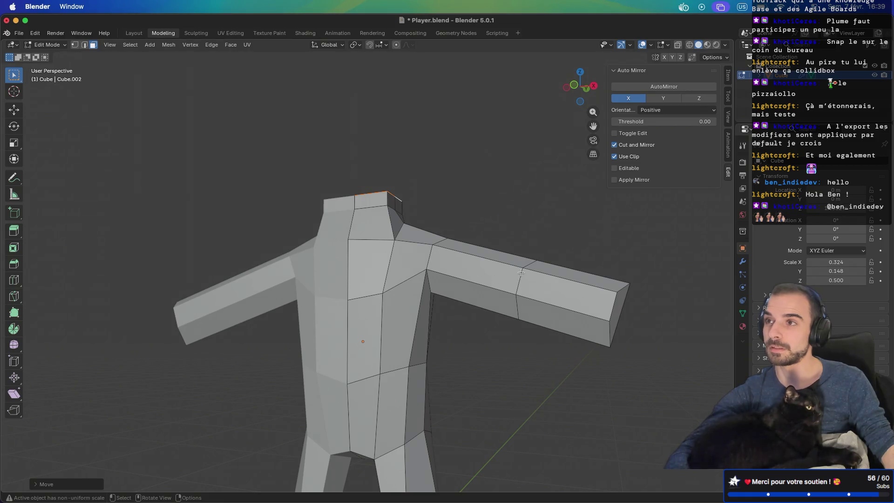
mouse_move(483, 349)
middle_down()
mouse_move(471, 341)
mouse_move(447, 393)
middle_up()
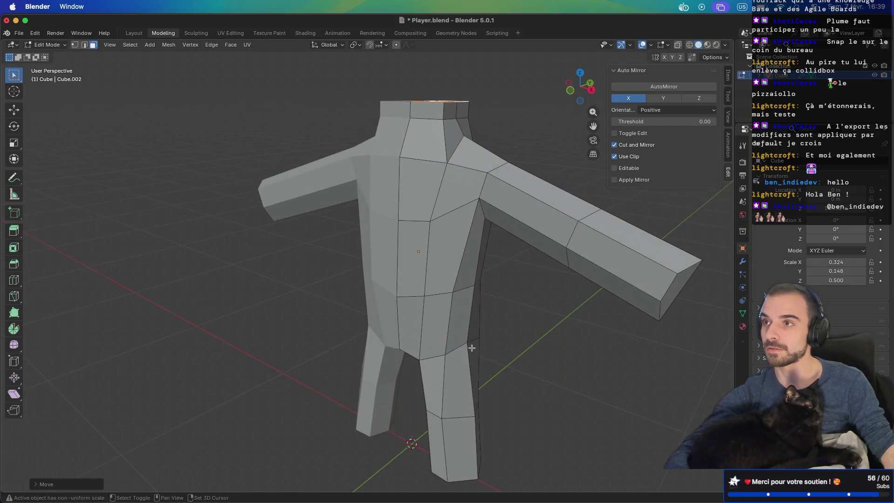
scroll(487, 410, down, 1)
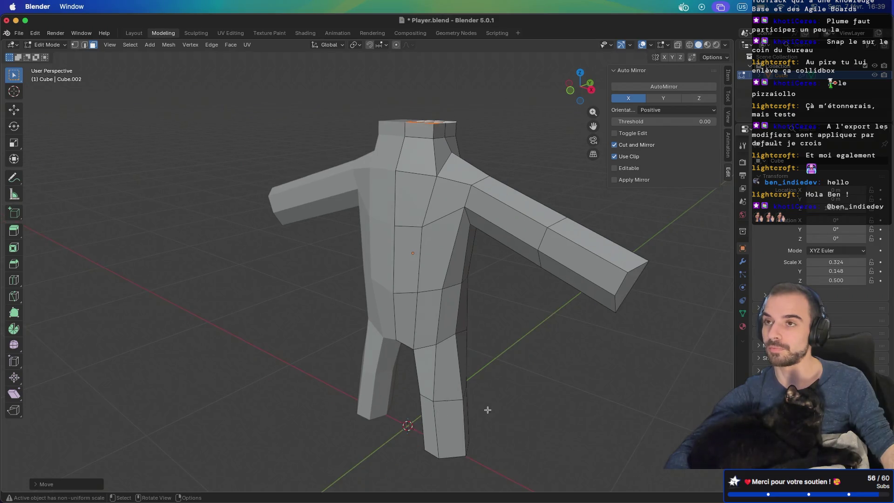
mouse_move(448, 337)
middle_down()
mouse_move(523, 265)
mouse_move(493, 282)
mouse_move(521, 278)
mouse_move(510, 288)
mouse_move(470, 299)
middle_up()
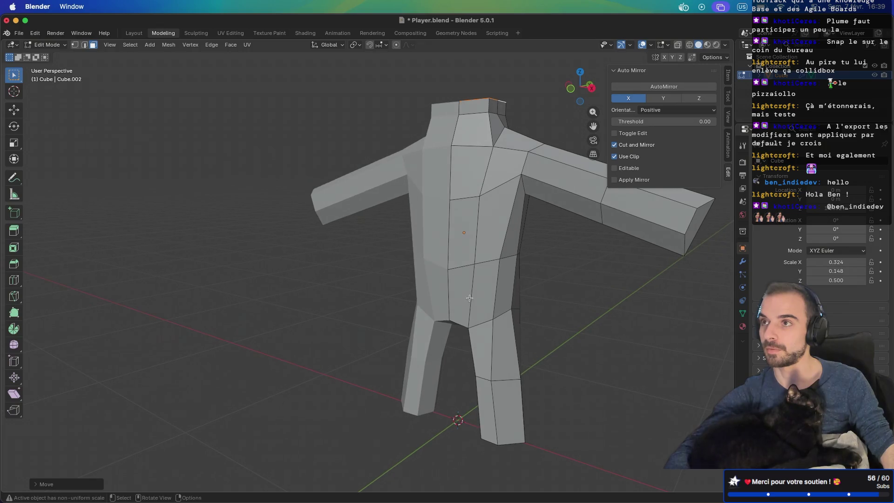
mouse_move(537, 263)
middle_down()
mouse_move(494, 284)
mouse_move(515, 294)
mouse_move(511, 301)
mouse_move(463, 310)
mouse_move(513, 277)
mouse_move(485, 291)
mouse_move(494, 289)
mouse_move(425, 272)
mouse_move(508, 279)
middle_up()
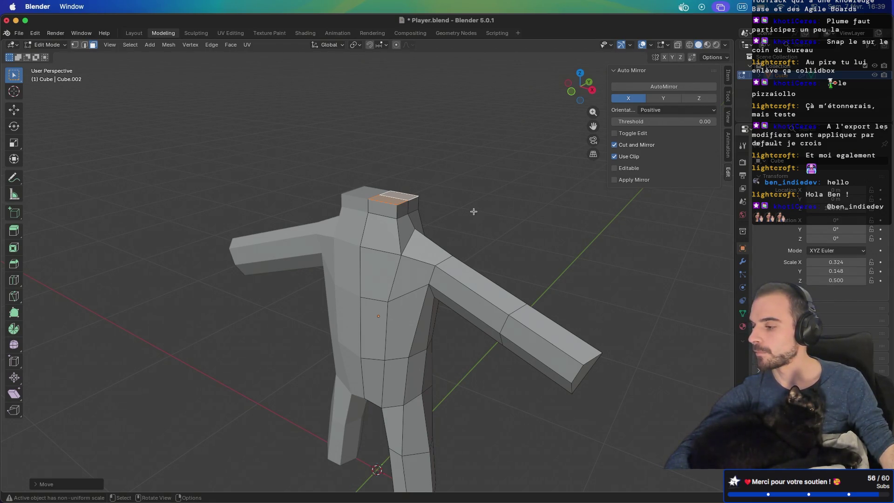
Widen the neck's top face horizontally with S, Shift+Z
key(s)
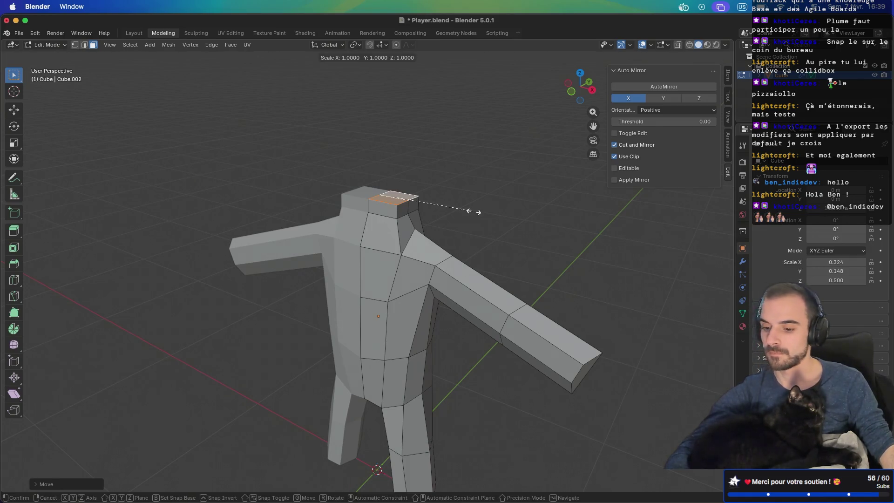
key(shift+z)
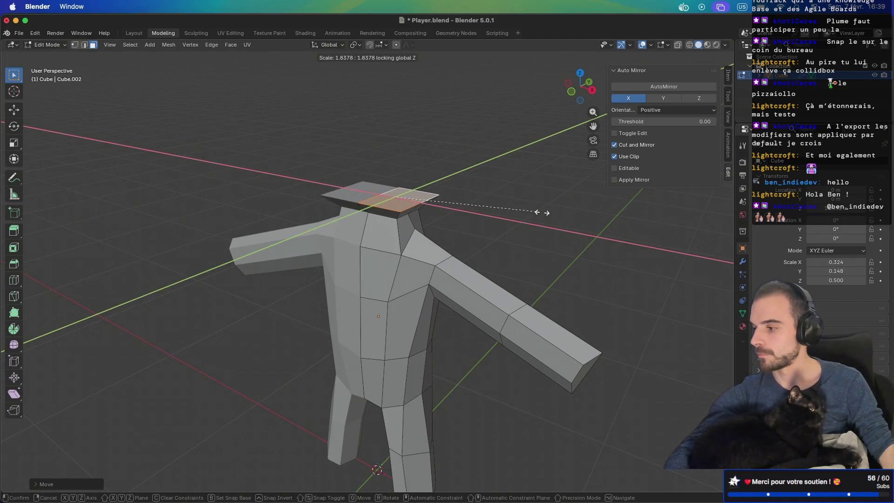
click(542, 212)
mouse_move(542, 212)
middle_down()
mouse_move(496, 202)
mouse_move(505, 226)
middle_up()
Extrude the widened top face upward into a boxy head
key(e)
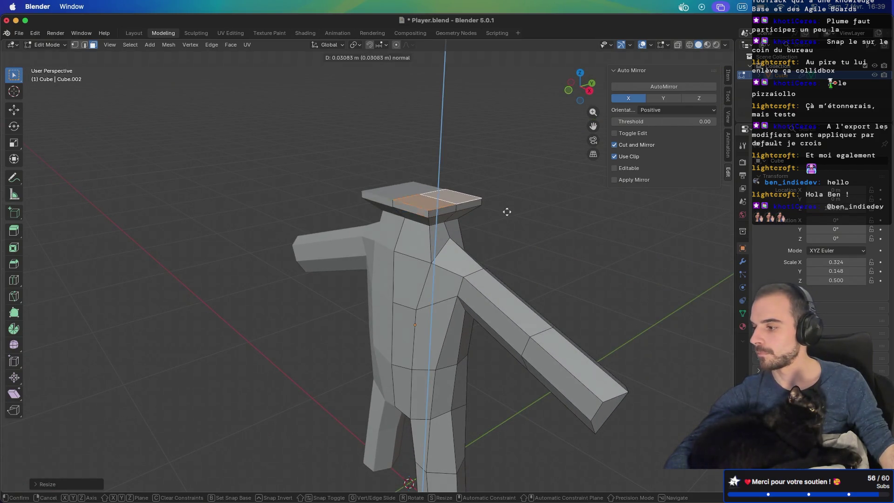
click(509, 124)
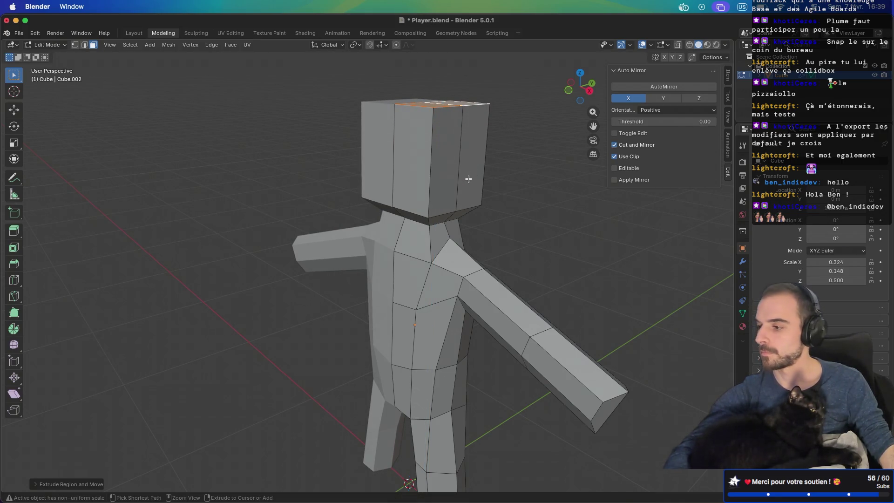
key(ctrl+r)
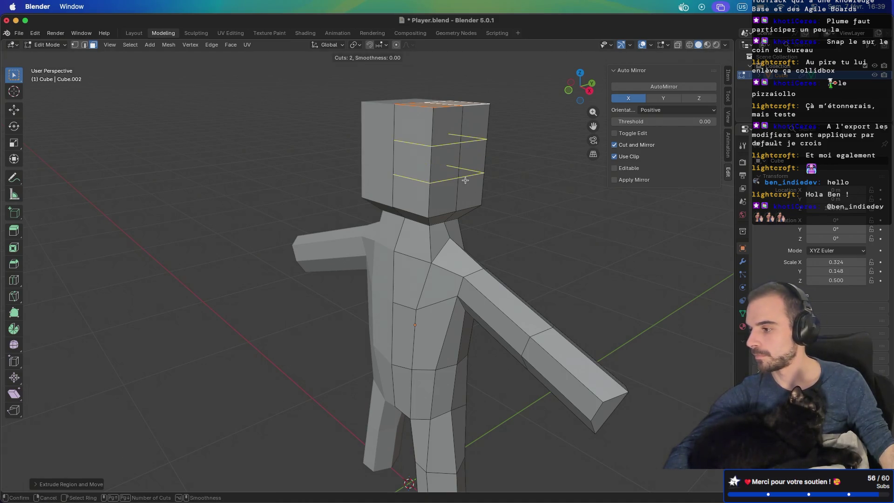
Add two evenly spaced loop cuts around the head and widen the lower loop horizontally
click(465, 180)
right_click(465, 180)
click(527, 197)
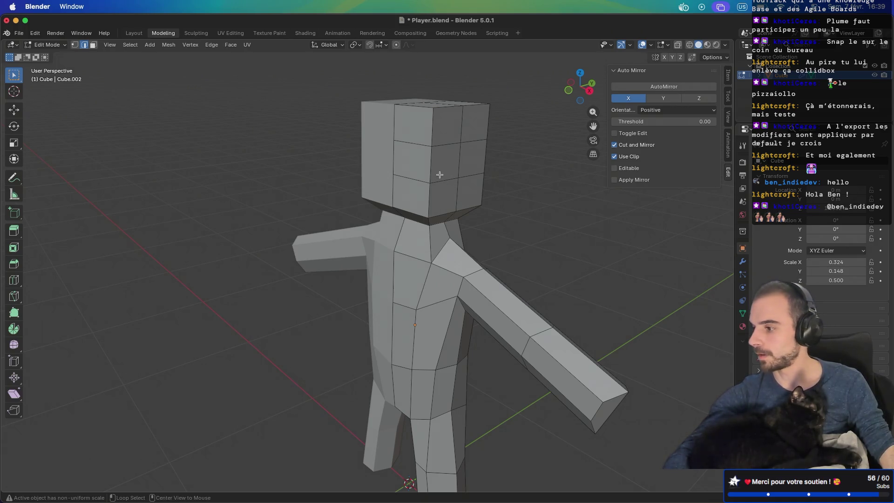
key(s)
key(shift+z)
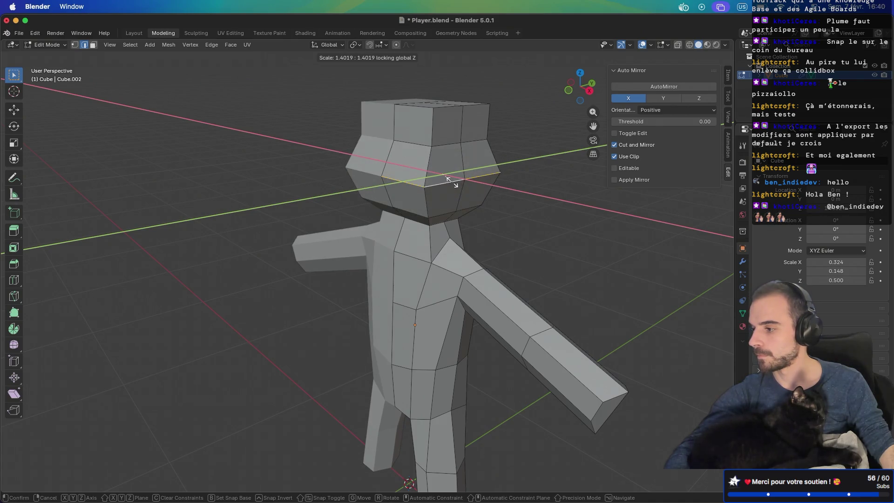
click(452, 178)
In see-through mode, widen the upper head loop horizontally, then select the neck edge path
alt+click(446, 144)
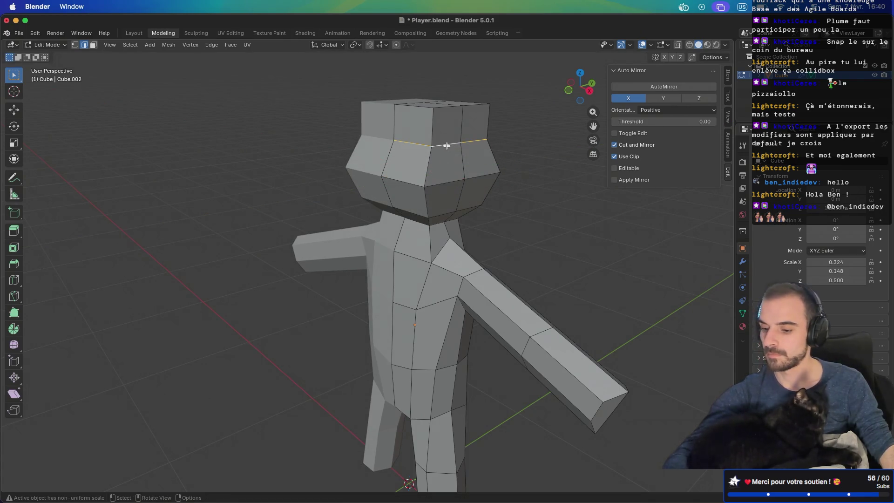
key(alt+z)
key(alt+z)
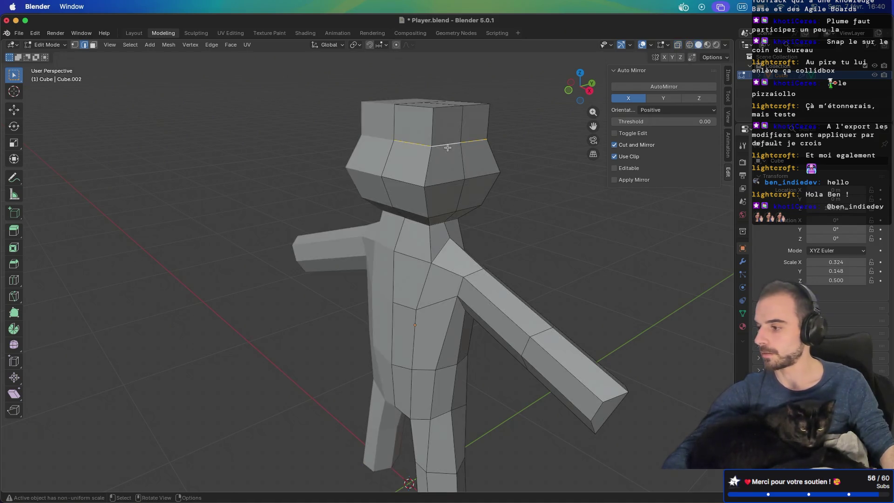
key(s)
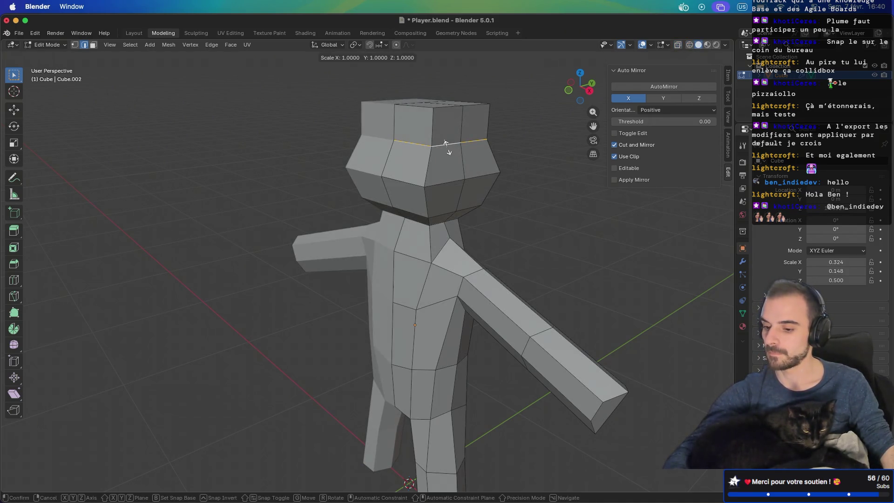
key(shift+z)
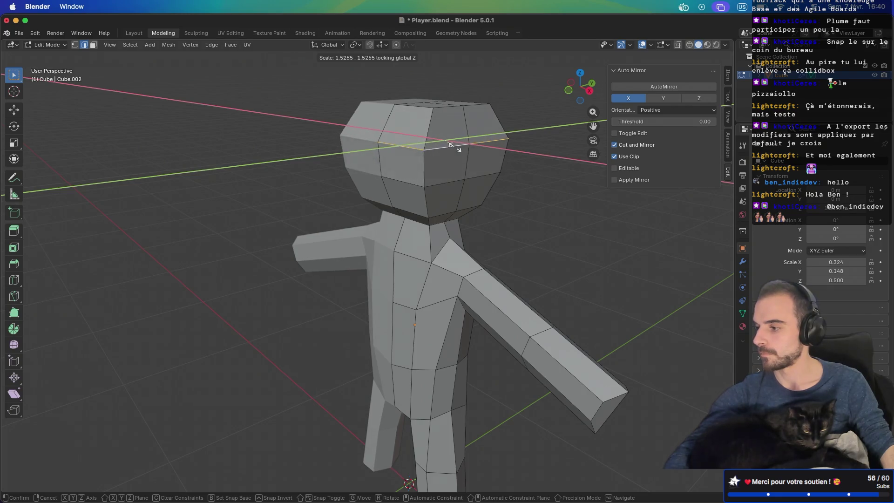
click(450, 144)
mouse_move(449, 145)
middle_down()
mouse_move(461, 176)
mouse_move(445, 116)
mouse_move(399, 148)
mouse_move(369, 192)
mouse_move(409, 220)
mouse_move(479, 224)
mouse_move(447, 219)
mouse_move(475, 197)
mouse_move(466, 196)
mouse_move(489, 191)
mouse_move(494, 210)
mouse_move(359, 216)
mouse_move(524, 195)
mouse_move(459, 227)
middle_up()
ctrl+click(488, 185)
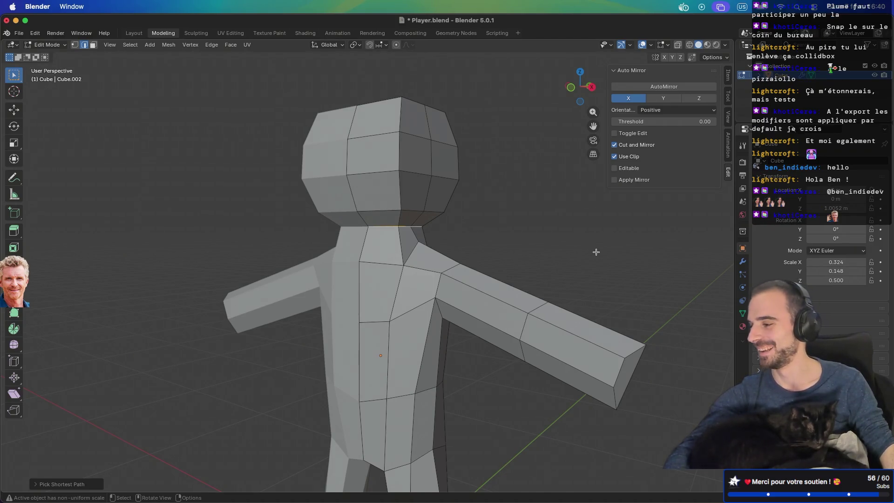
Scale the selected neck edges down to narrow the neck where it meets the torso
key(s)
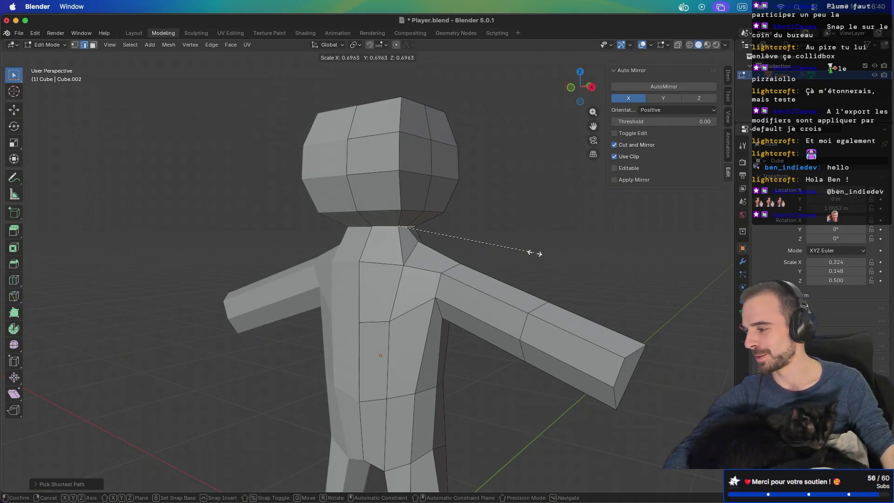
click(517, 250)
mouse_move(467, 255)
middle_down()
mouse_move(380, 241)
mouse_move(497, 235)
mouse_move(394, 261)
mouse_move(439, 250)
mouse_move(659, 256)
mouse_move(432, 259)
middle_up()
scroll(394, 261, down, 6)
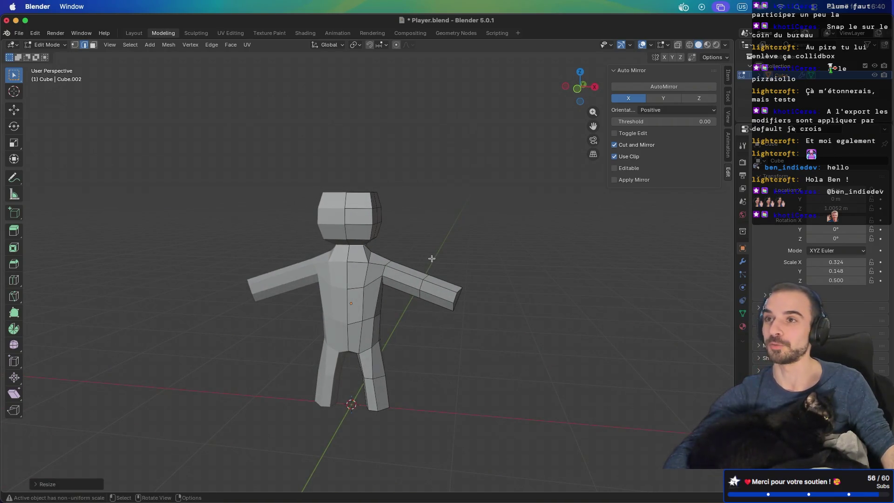
Orbit around the character to inspect it from several sides and pick a leg edge loop
mouse_move(472, 266)
middle_down()
mouse_move(451, 264)
mouse_move(554, 259)
mouse_move(497, 254)
mouse_move(373, 309)
mouse_move(409, 275)
mouse_move(343, 300)
middle_up()
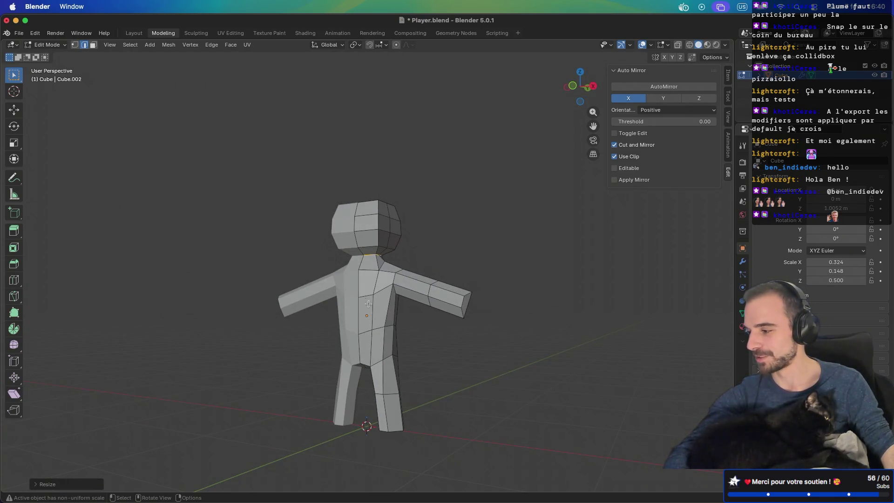
scroll(411, 328, up, 4)
middle_drag(402, 391, 489, 224)
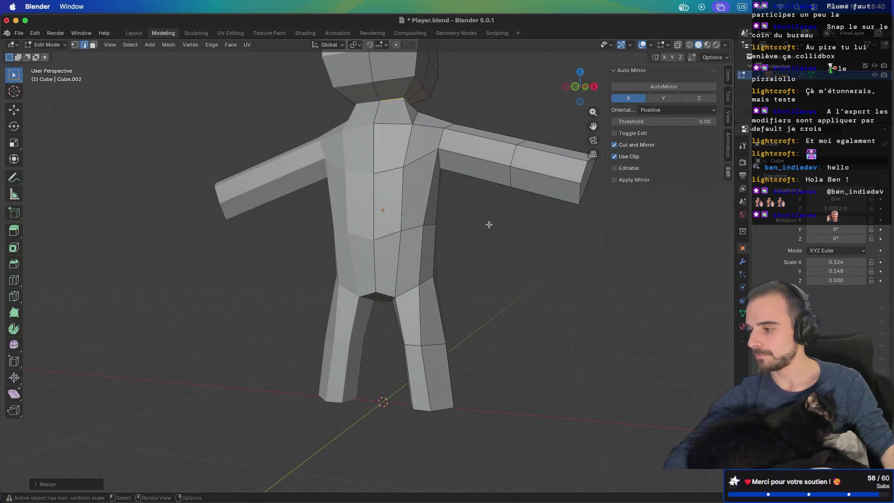
click(417, 342)
mouse_move(417, 343)
middle_down()
mouse_move(415, 330)
mouse_move(455, 336)
middle_up()
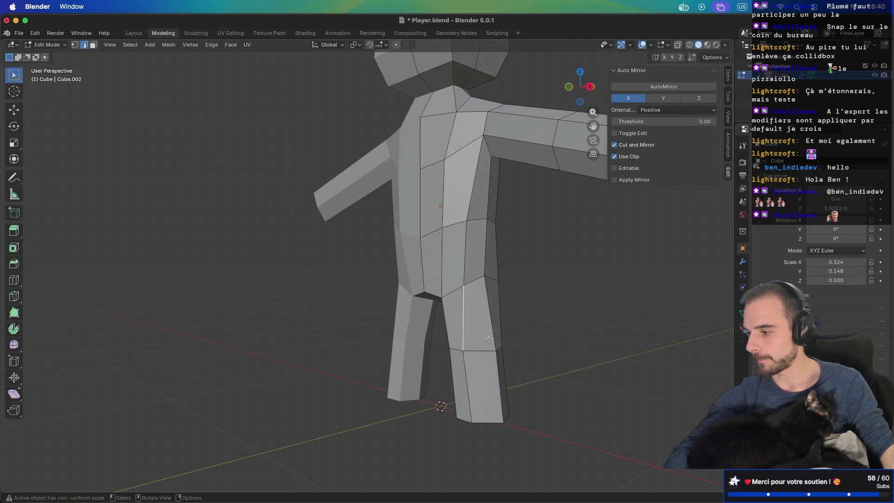
Slide the leg edge loop along the leg, then orbit to check the reshaped leg
key(g)
key(g)
click(485, 388)
mouse_move(420, 362)
middle_down()
mouse_move(483, 362)
mouse_move(335, 359)
mouse_move(374, 369)
middle_up()
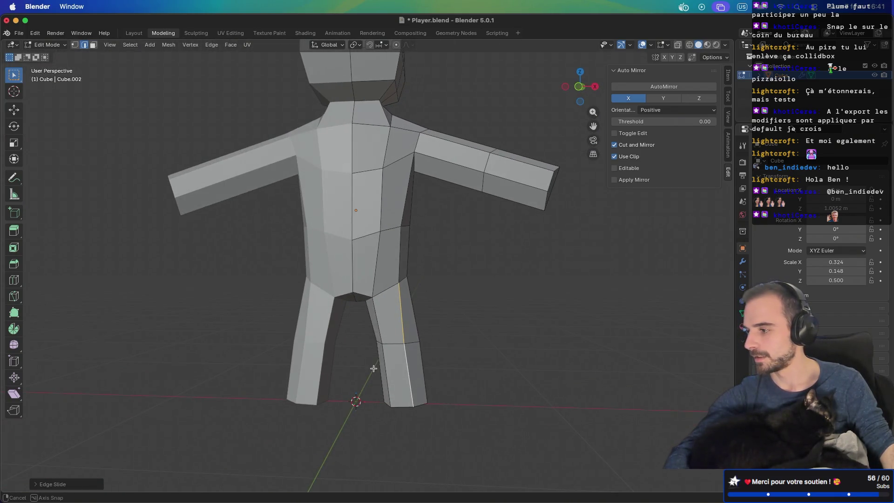
scroll(436, 329, down, 2)
mouse_move(437, 328)
middle_down()
mouse_move(425, 371)
mouse_move(365, 330)
mouse_move(280, 328)
mouse_move(331, 361)
mouse_move(373, 301)
mouse_move(434, 311)
middle_up()
mouse_move(434, 312)
middle_down()
mouse_move(296, 306)
mouse_move(405, 299)
mouse_move(362, 293)
mouse_move(460, 284)
mouse_move(436, 309)
middle_up()
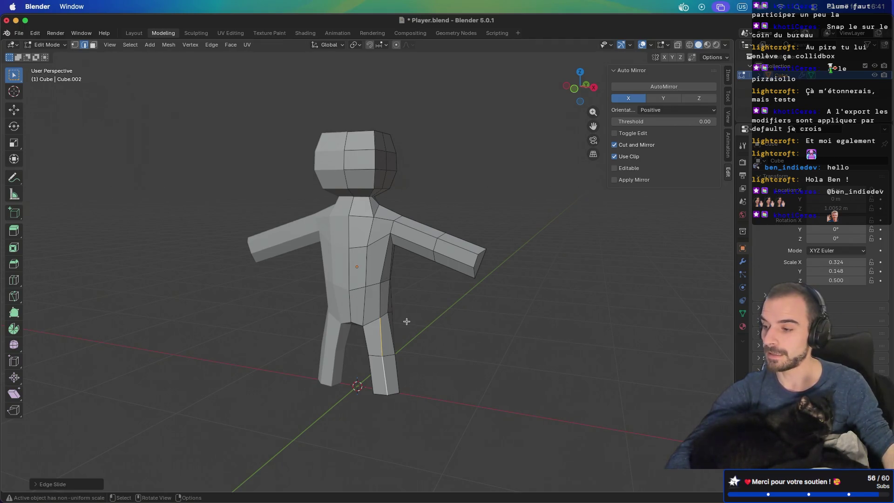
key(shift+a)
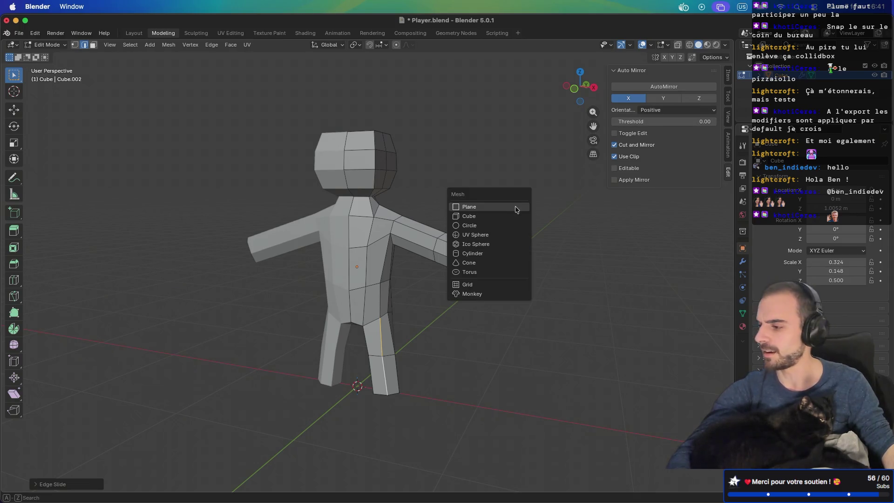
Cancel the mesh menu, return to Object Mode, and add an Armature at the feet
key(Escape)
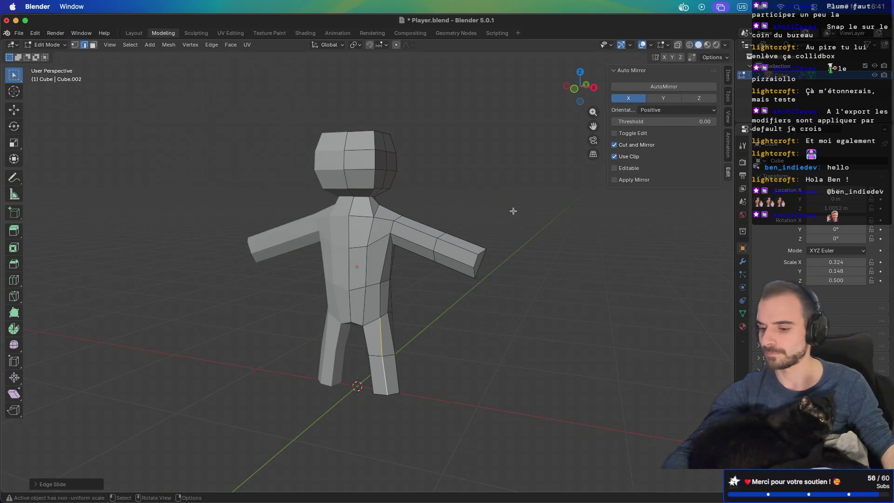
key(Tab)
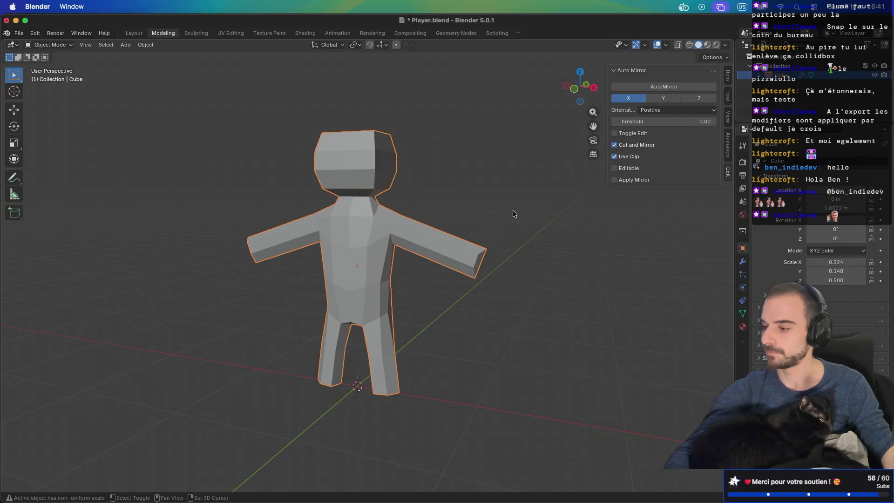
key(shift+a)
mouse_move(490, 277)
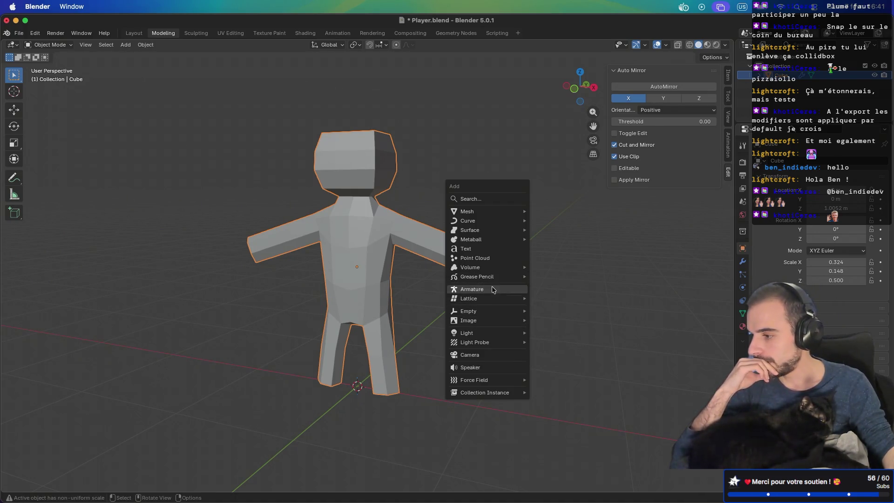
click(493, 289)
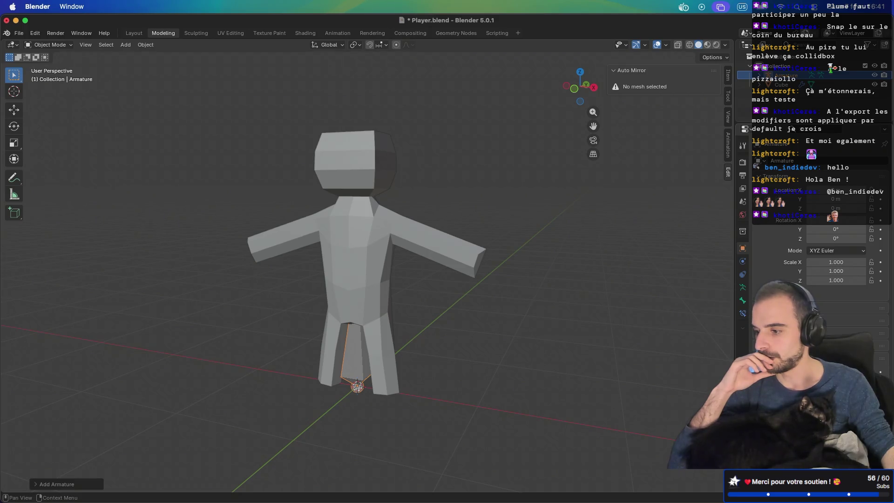
Scale the new bone up to make it much longer, checking it from the front view
key(s)
mouse_move(545, 361)
middle_down()
mouse_move(563, 338)
mouse_move(504, 356)
middle_up()
key(KP_1)
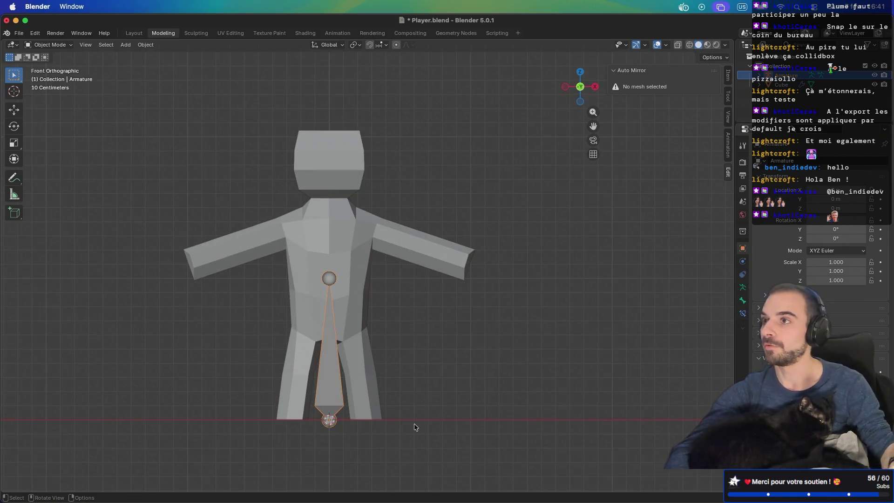
scroll(295, 408, up, 5)
mouse_move(295, 407)
shift+middle_down()
mouse_move(329, 362)
mouse_move(389, 191)
shift+middle_up()
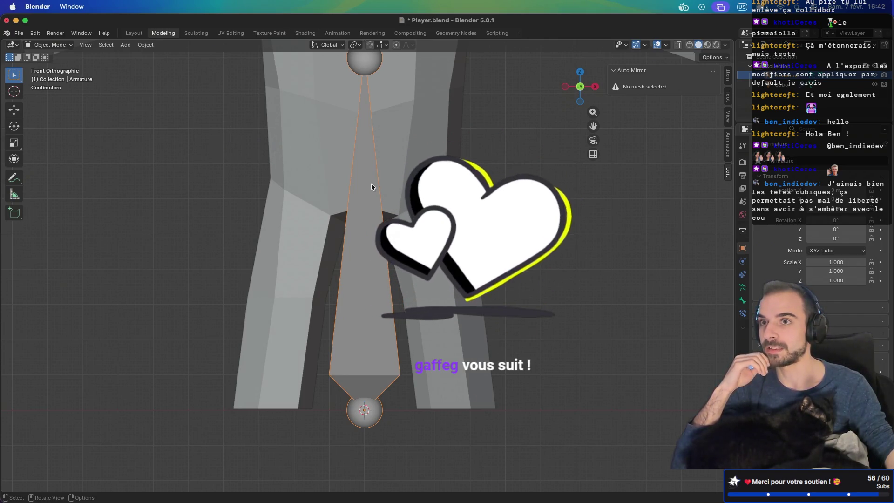
scroll(372, 186, down, 5)
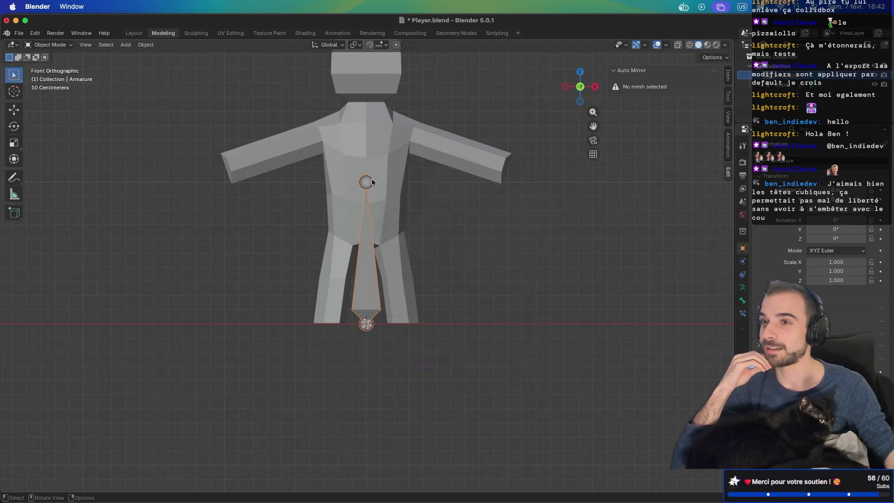
middle_drag(351, 116, 399, 164)
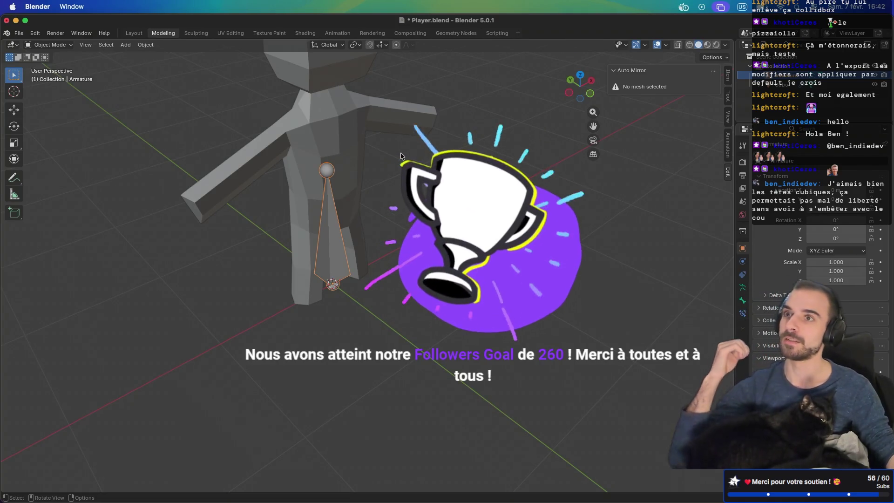
Move the armature up along Z so it starts at the pelvis, then enter Edit Mode
key(KP_1)
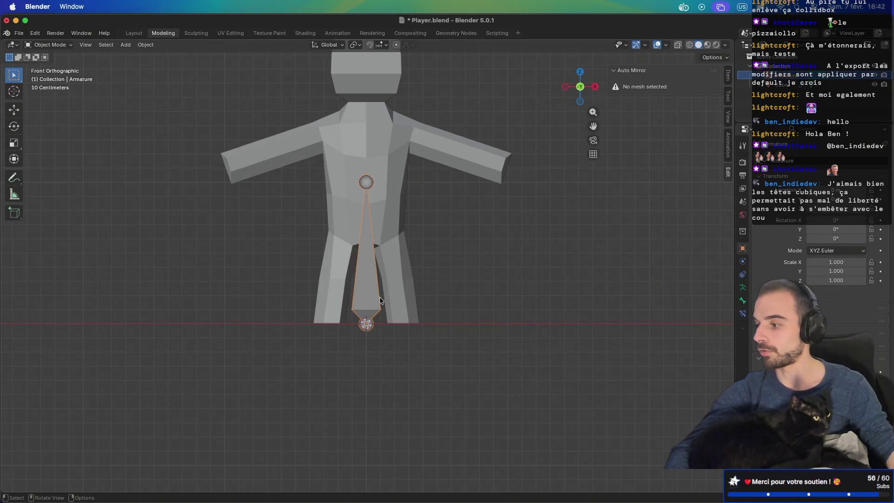
key(g)
key(z)
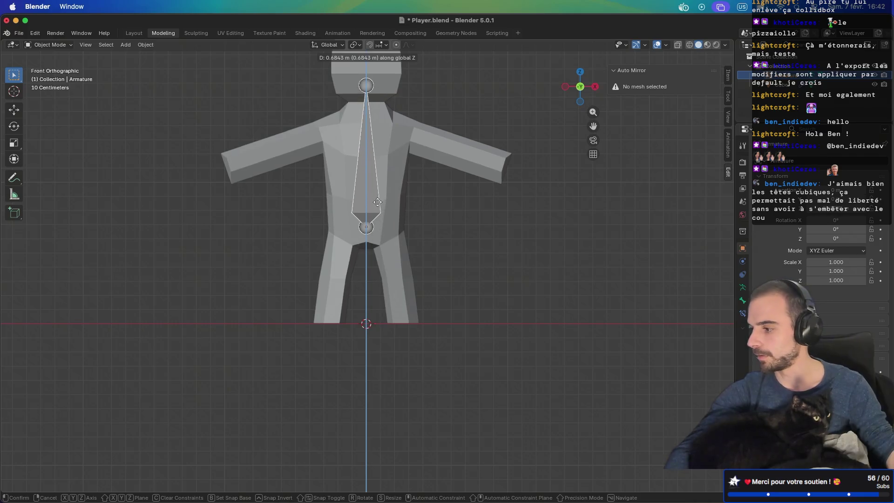
key(Escape)
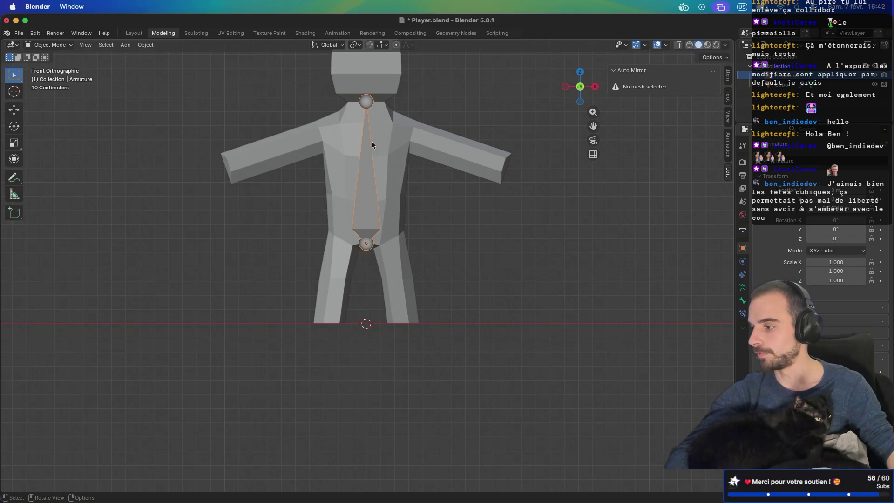
key(Tab)
Move the first bone's upper end vertically along Z
key(g)
key(z)
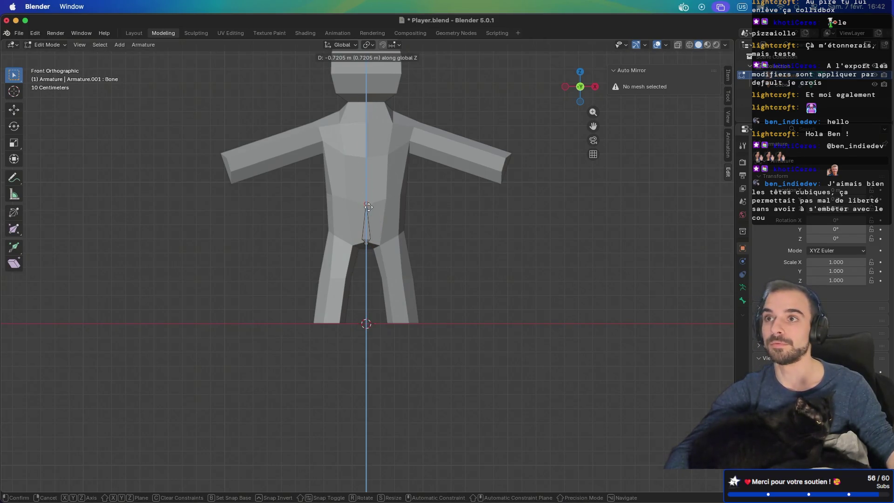
click(368, 207)
scroll(368, 207, up, 5)
shift+middle_drag(390, 173, 359, 297)
Extrude two more spine bones straight up along Z through the torso
key(e)
key(z)
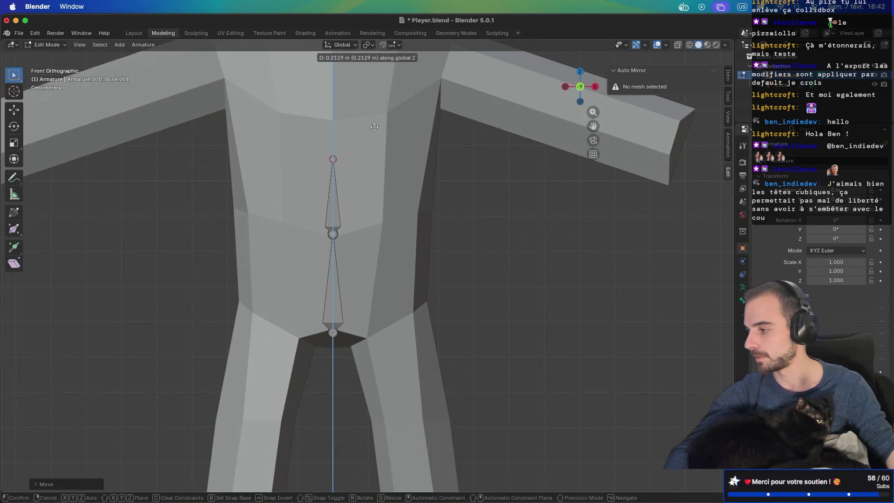
click(375, 124)
shift+middle_drag(375, 123, 387, 234)
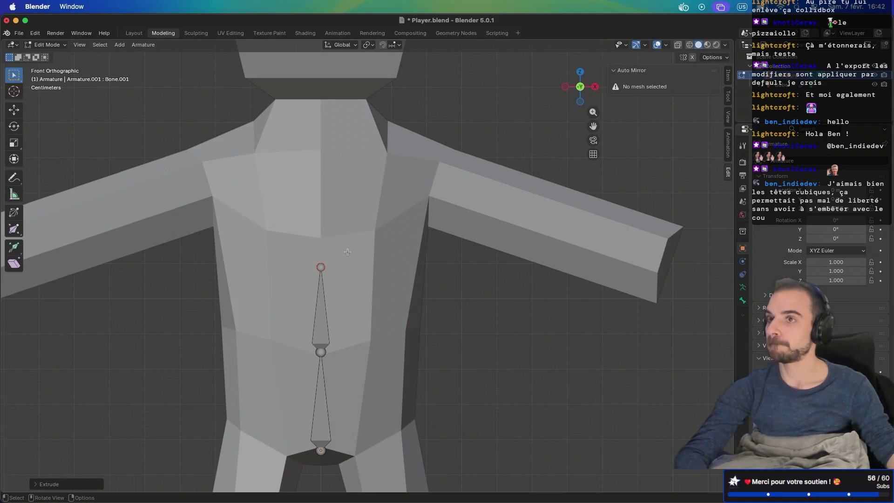
key(e)
key(z)
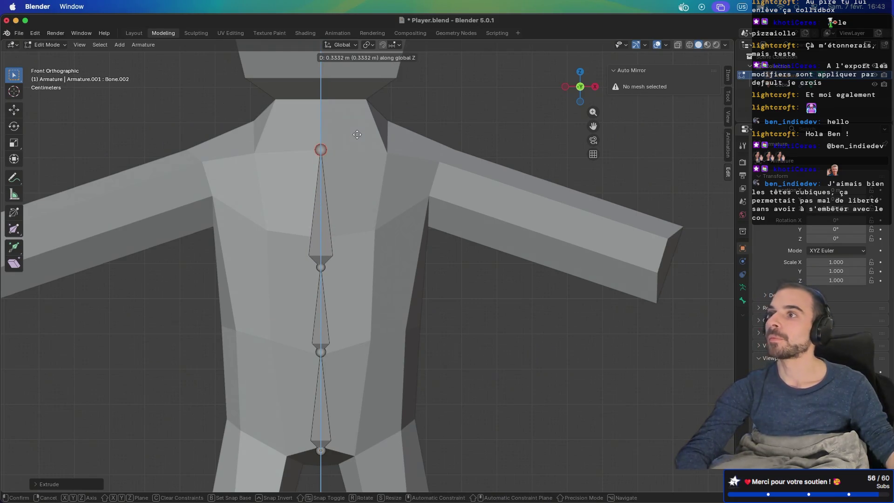
click(357, 134)
Raise the joint between the upper spine bones along Z and select the spine's top joint
click(322, 267)
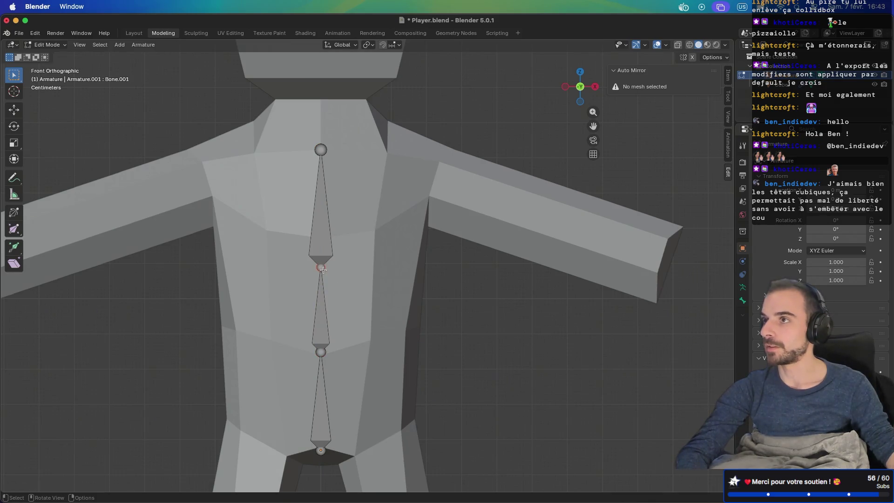
drag(323, 270, 324, 254)
key(z)
mouse_move(324, 255)
middle_down()
mouse_move(393, 283)
mouse_move(337, 285)
middle_up()
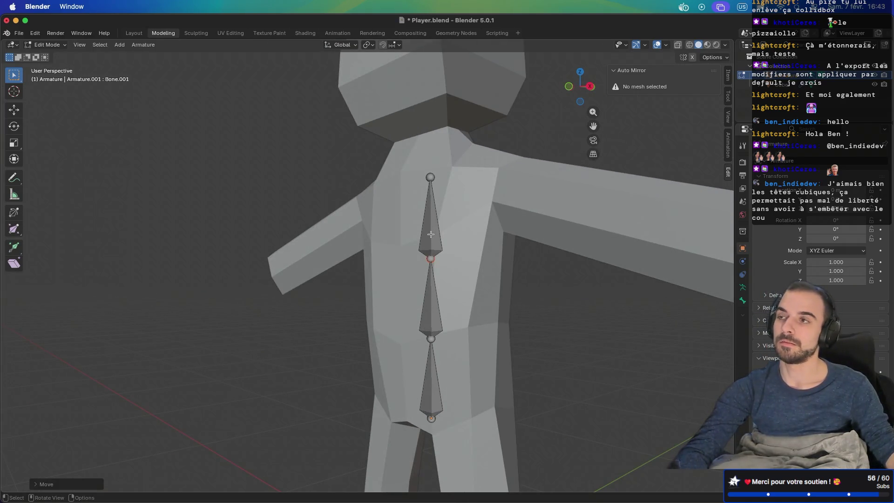
mouse_move(431, 235)
middle_down()
mouse_move(469, 253)
mouse_move(533, 255)
mouse_move(409, 252)
mouse_move(424, 250)
mouse_move(351, 265)
mouse_move(393, 221)
mouse_move(408, 186)
middle_up()
click(409, 163)
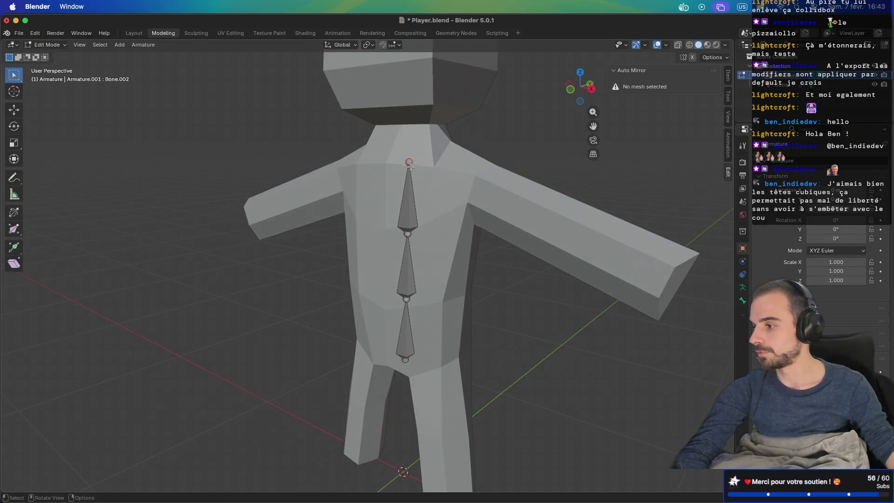
key(KP_1)
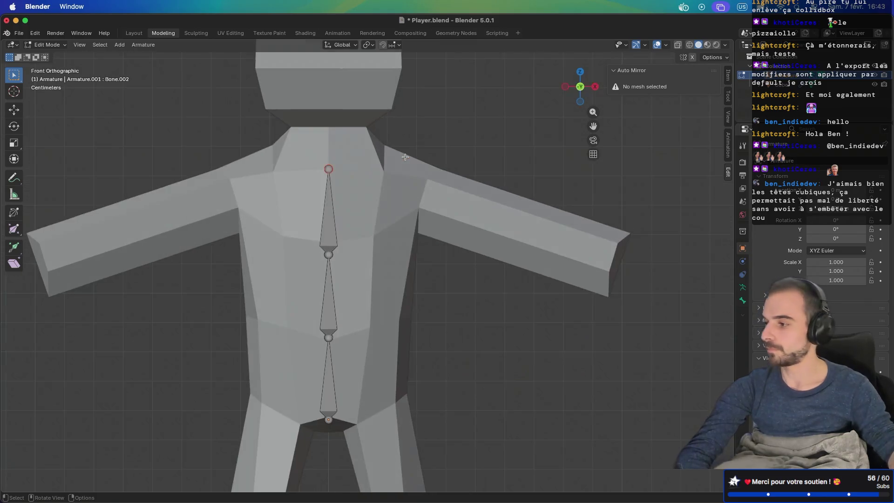
Extrude a neck bone from the spine's top joint up to the head
key(e)
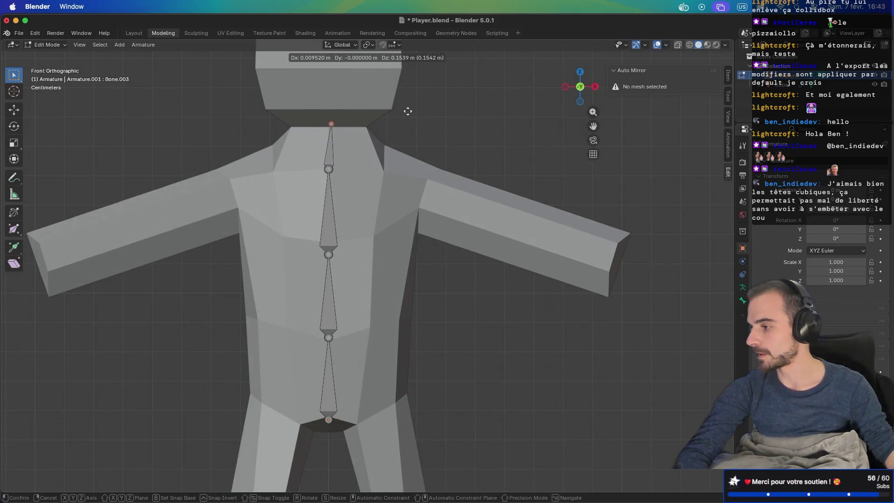
click(408, 112)
shift+middle_drag(408, 112, 494, 250)
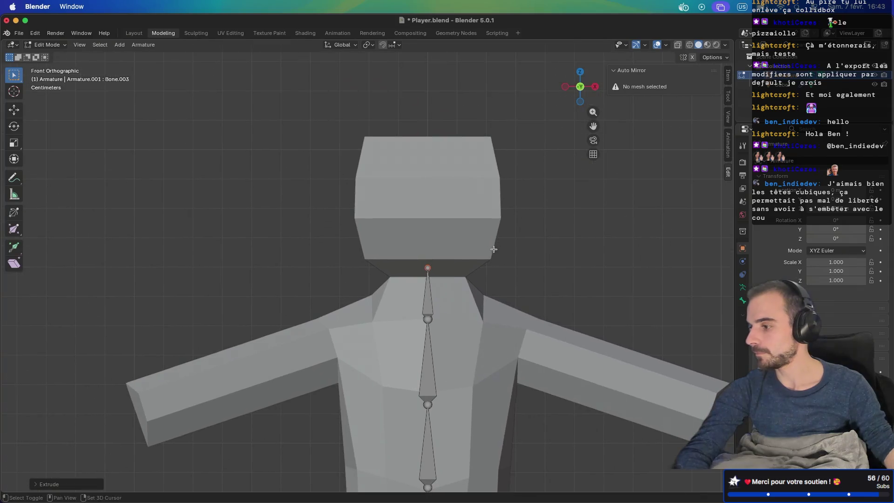
key(a)
key(e)
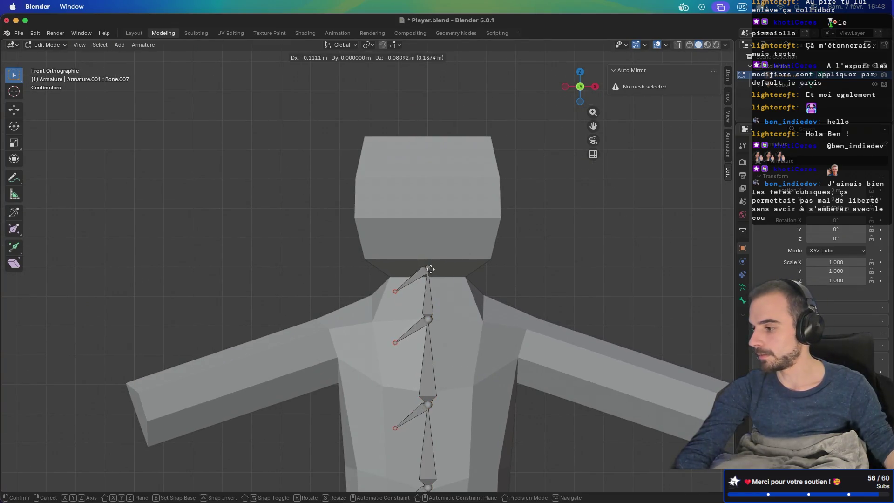
key(Escape)
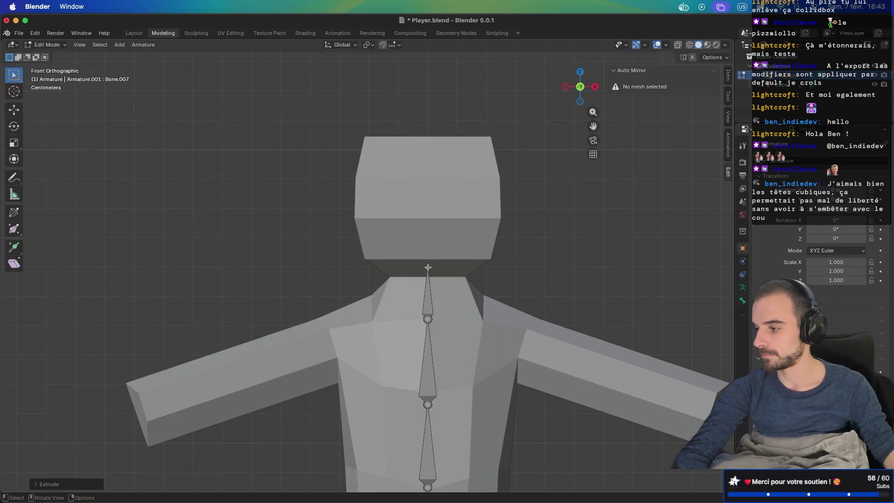
Cancel a stray extrusion and undo the accidental sideways moves of the chest joint
click(428, 267)
key(e)
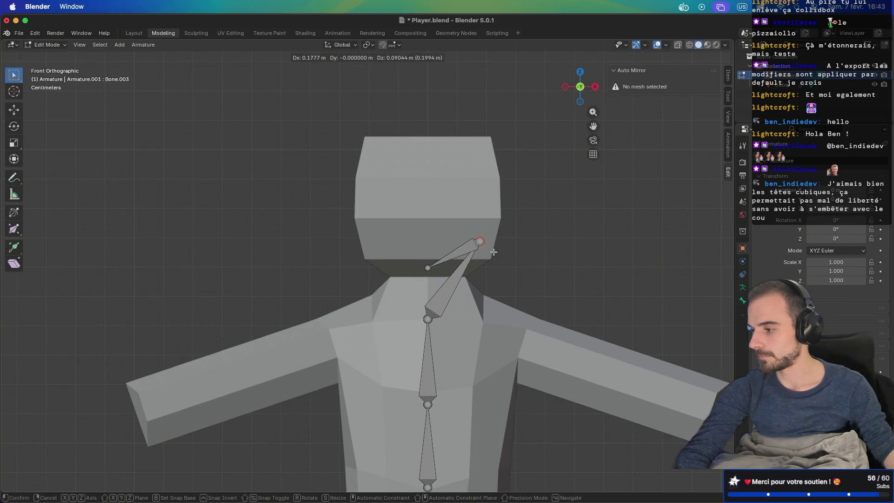
key(Escape)
drag(432, 318, 469, 320)
key(ctrl+z)
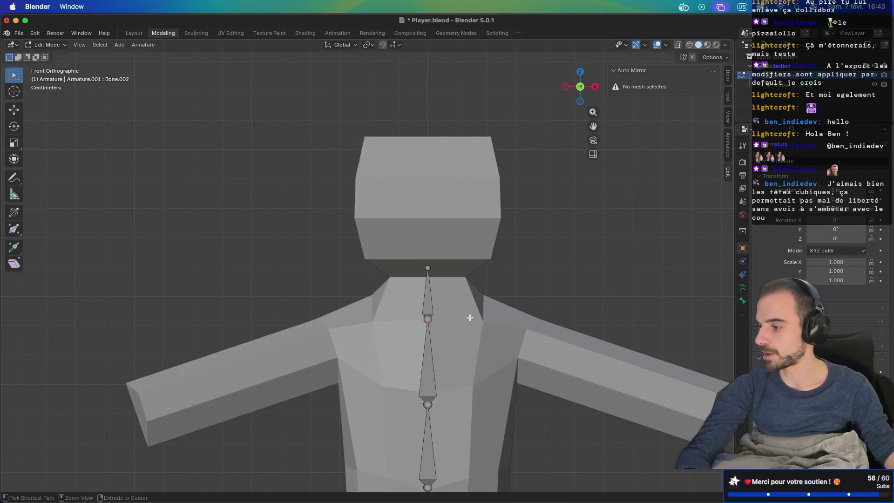
ctrl+click(437, 324)
drag(428, 322, 446, 321)
key(ctrl+z)
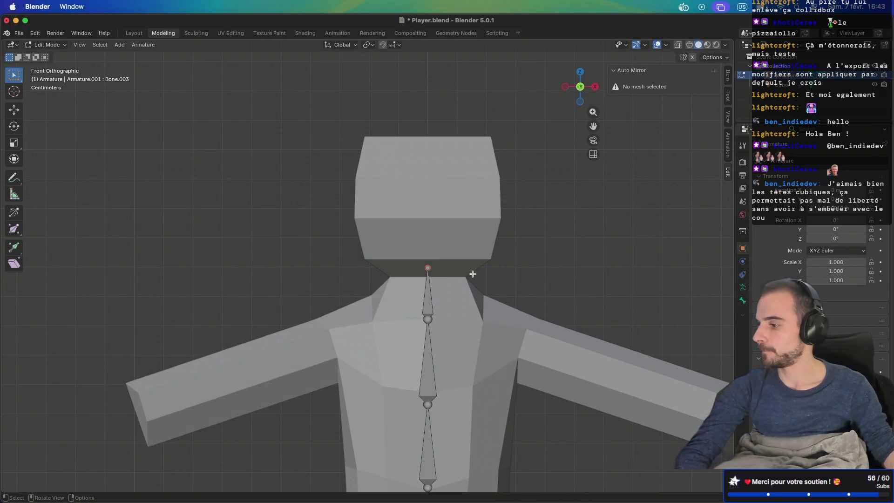
Extrude a head bone straight up to the top of the head and check it in perspective
key(e)
key(z)
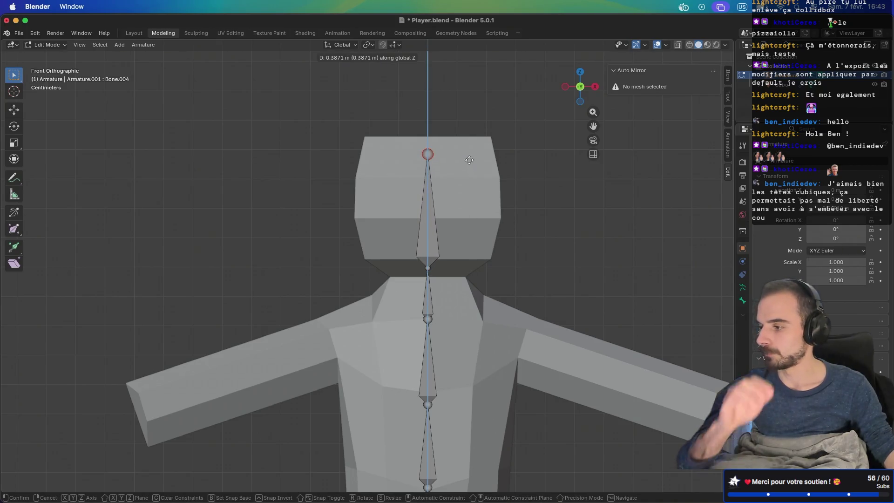
click(469, 158)
mouse_move(469, 158)
middle_down()
mouse_move(515, 196)
mouse_move(434, 202)
middle_up()
scroll(434, 202, down, 5)
mouse_move(494, 200)
middle_down()
mouse_move(559, 199)
mouse_move(526, 242)
middle_up()
scroll(525, 241, up, 2)
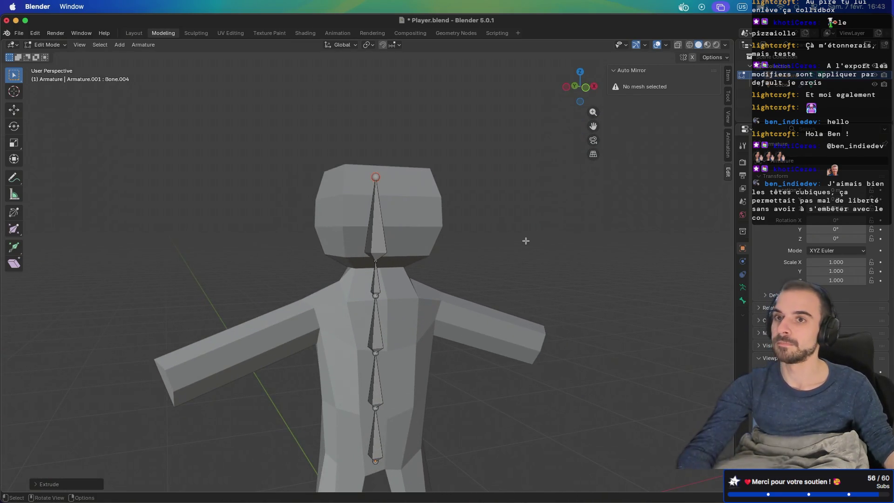
mouse_move(516, 240)
middle_down()
mouse_move(422, 233)
mouse_move(408, 240)
mouse_move(421, 224)
middle_up()
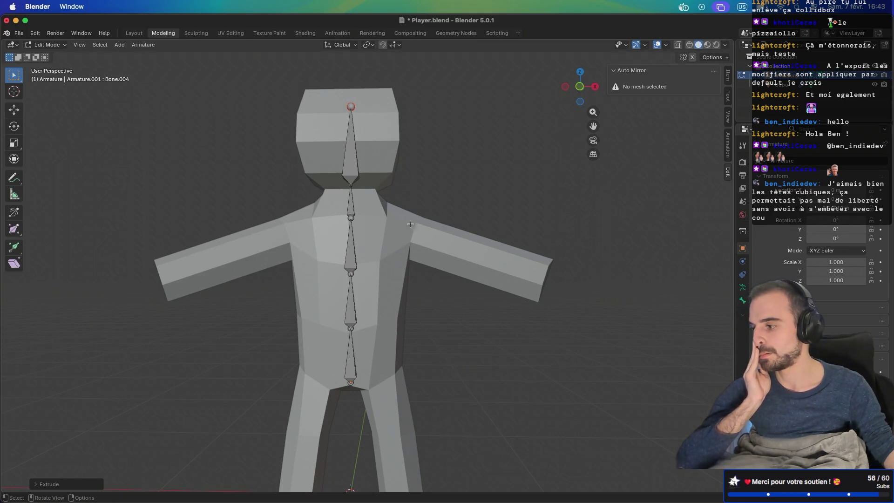
click(352, 220)
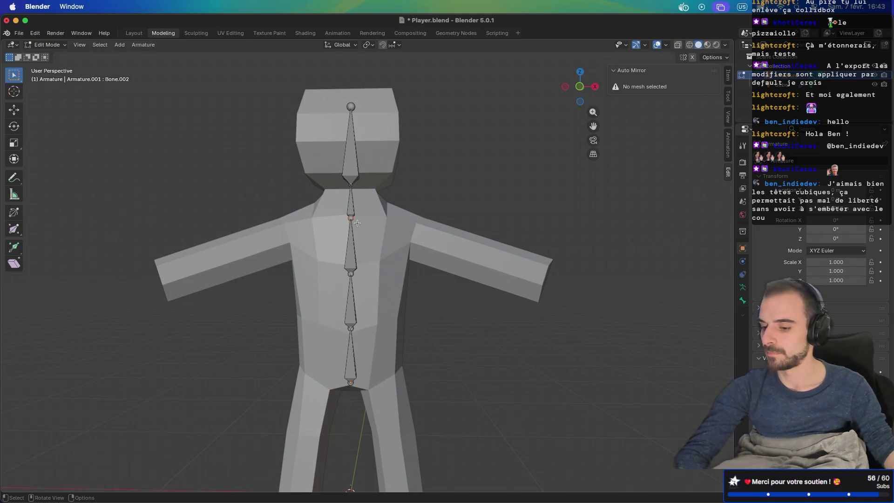
Extrude an upper-arm bone to mid-arm and a forearm bone to the arm's end
key(e)
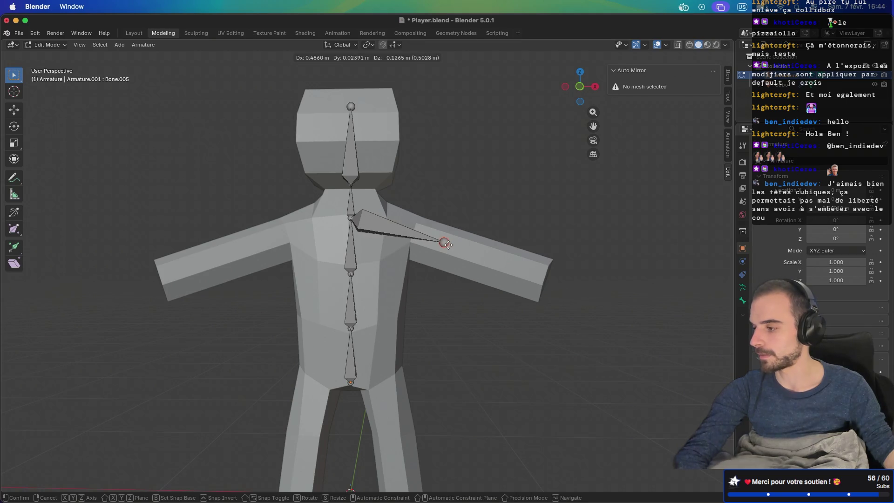
click(448, 245)
key(e)
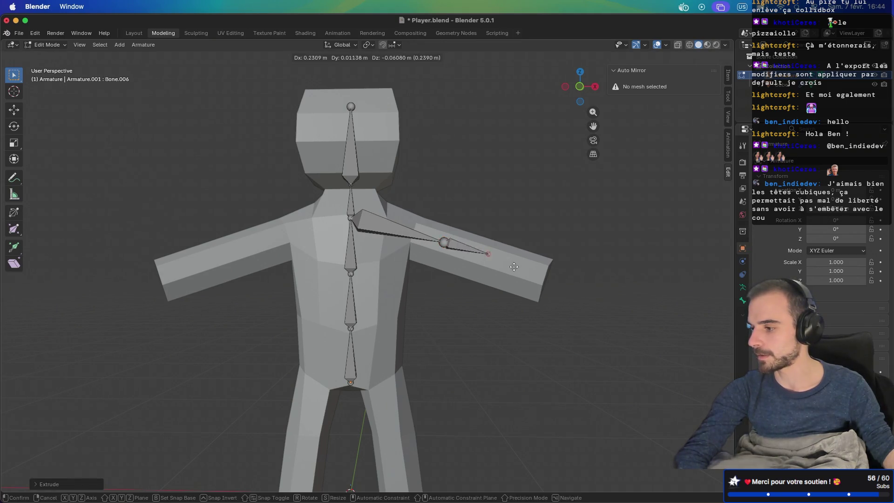
click(554, 285)
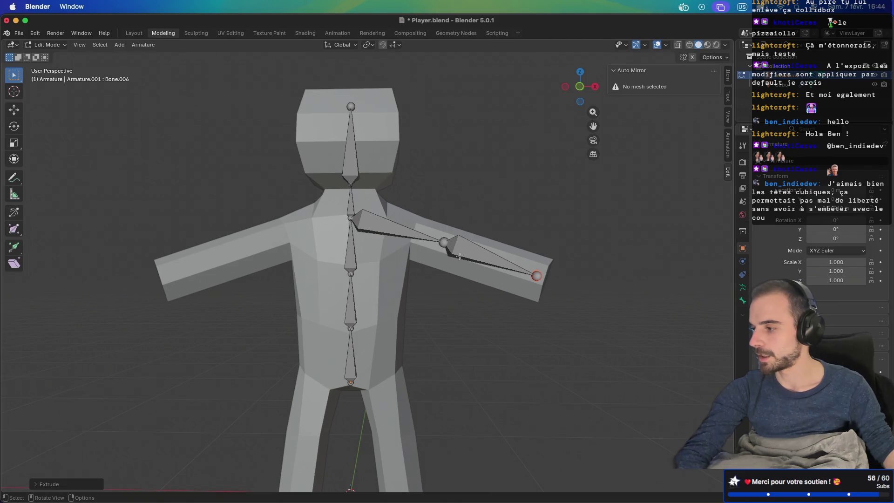
click(364, 223)
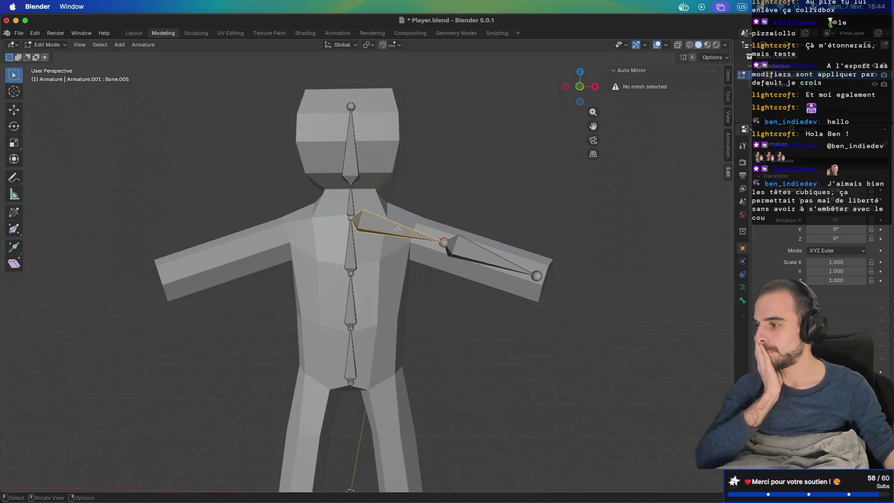
key(super+Tab)
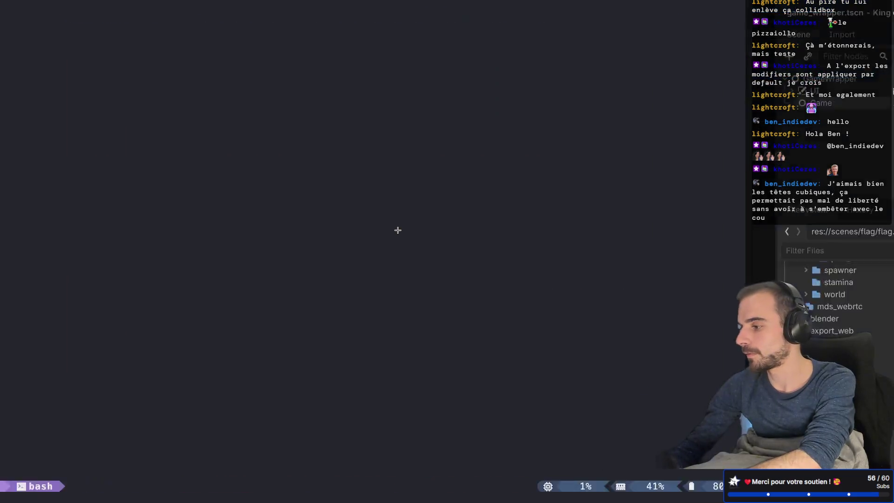
Search the web for 'blender detach bone from armature' in a new browser tab
key(super+Tab)
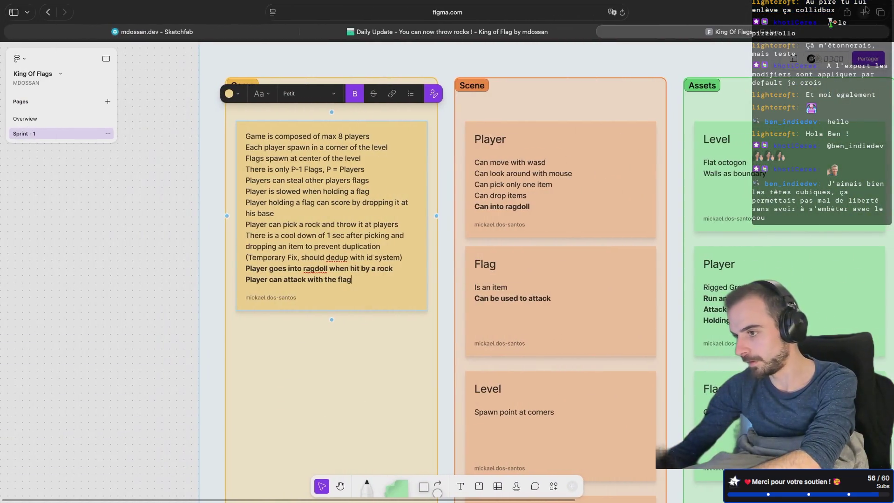
click(864, 12)
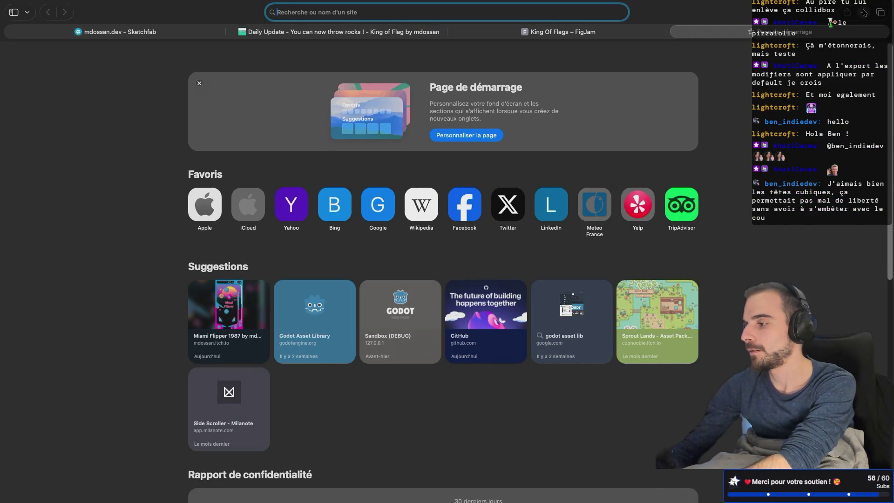
text(blender detach)
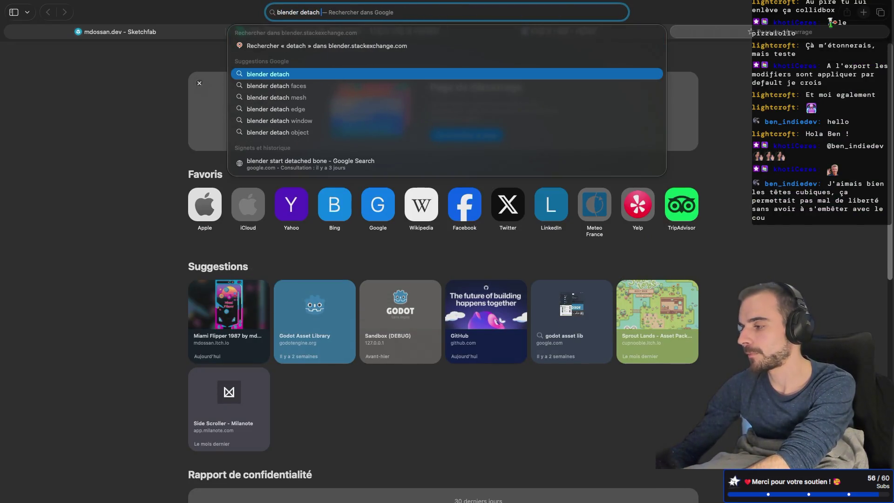
text( b)
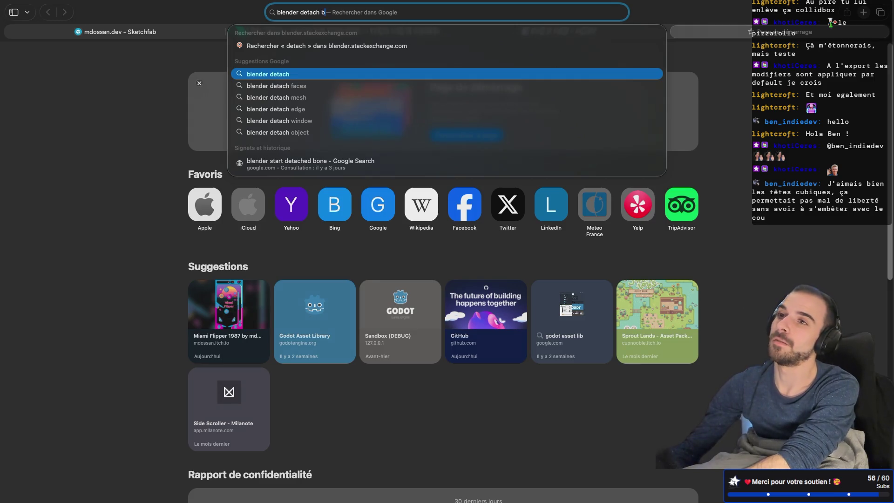
text(one frm)
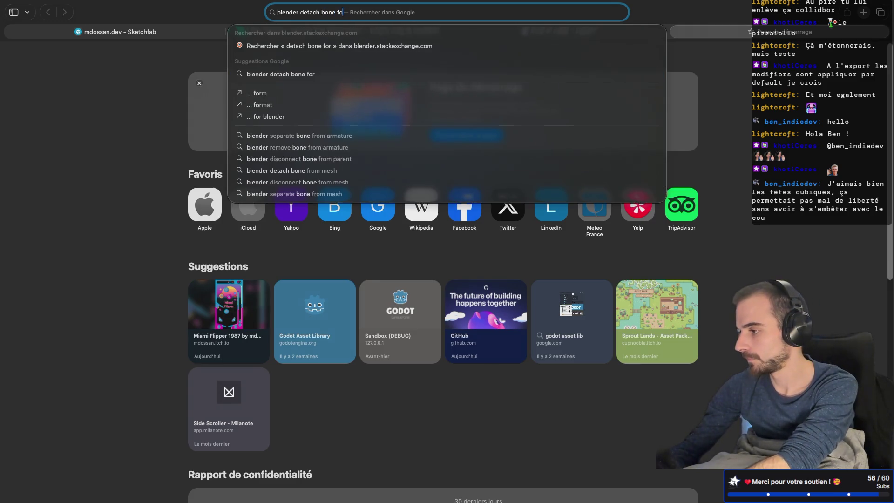
key(BackSpace)
text(om ar)
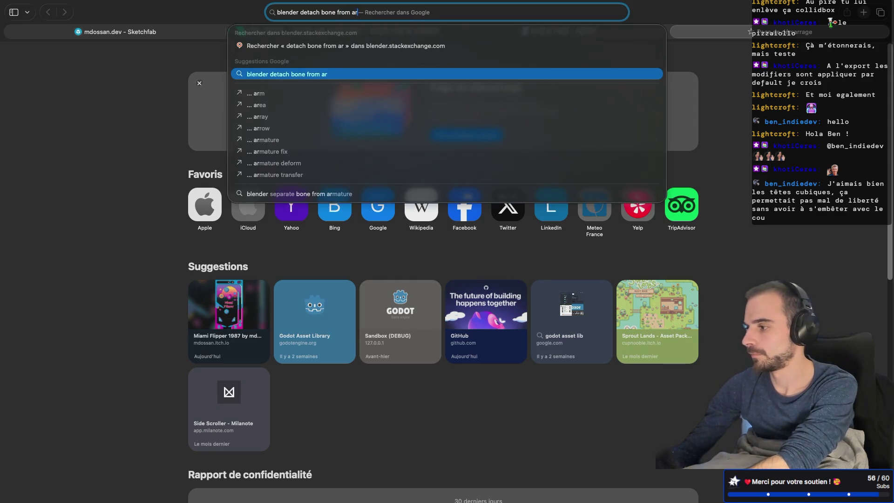
text(mature)
key(Return)
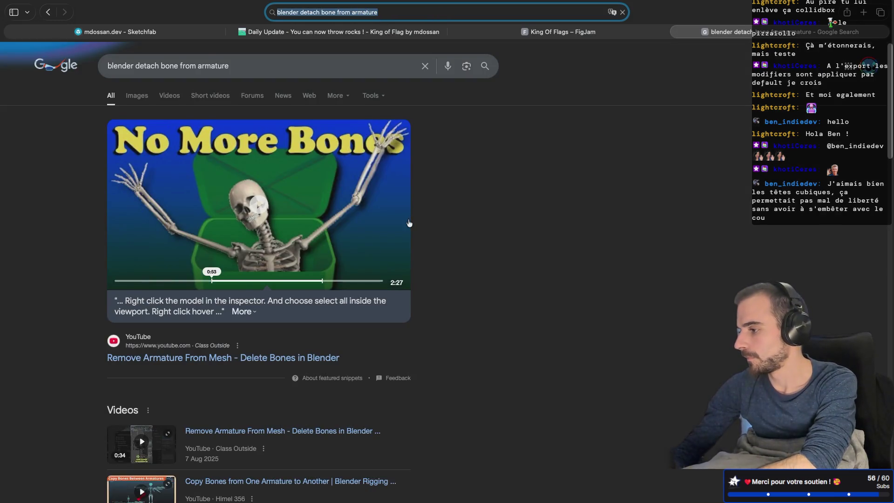
Open and read the Stack Exchange answer on separating an armature bone
scroll(410, 223, down, 10)
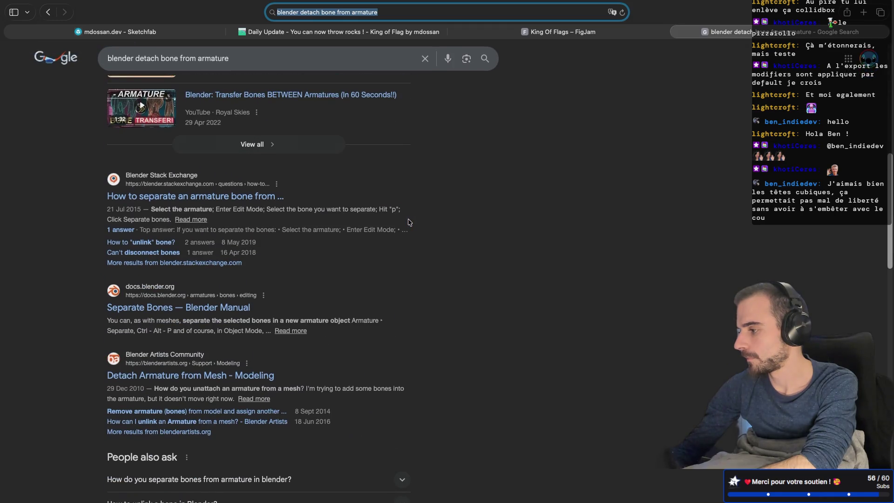
click(178, 198)
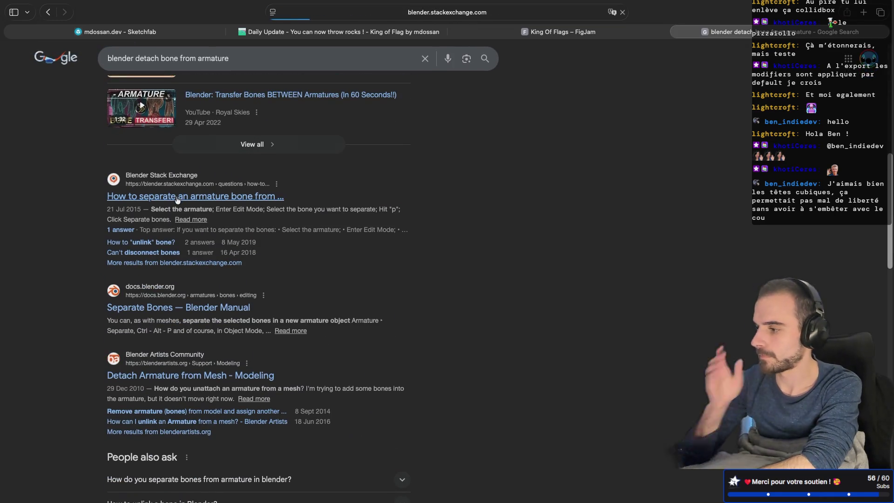
scroll(326, 170, down, 3)
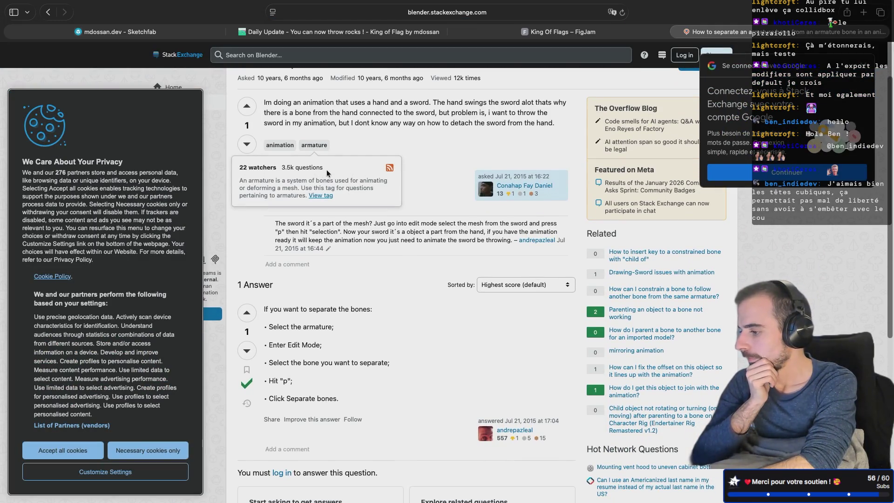
key(ctrl+Left)
key(ctrl+Left)
key(ctrl+Left)
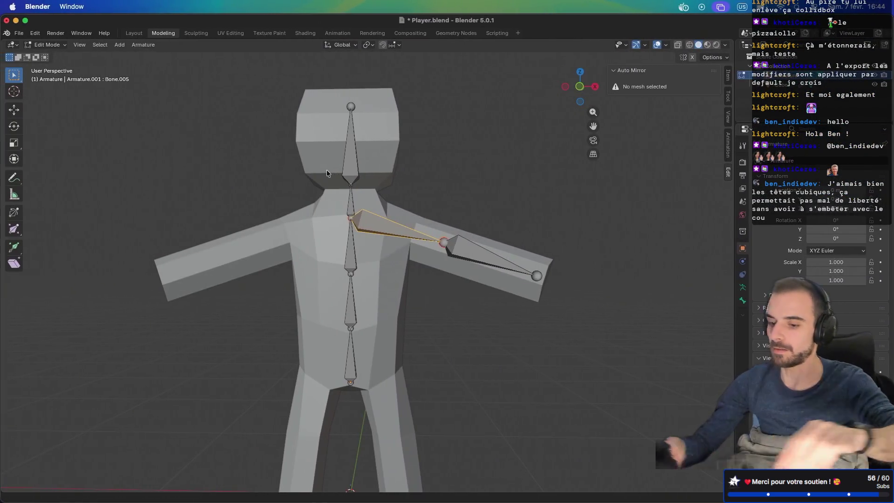
Separate the selected arm bones into their own armature and return to Object Mode
key(p)
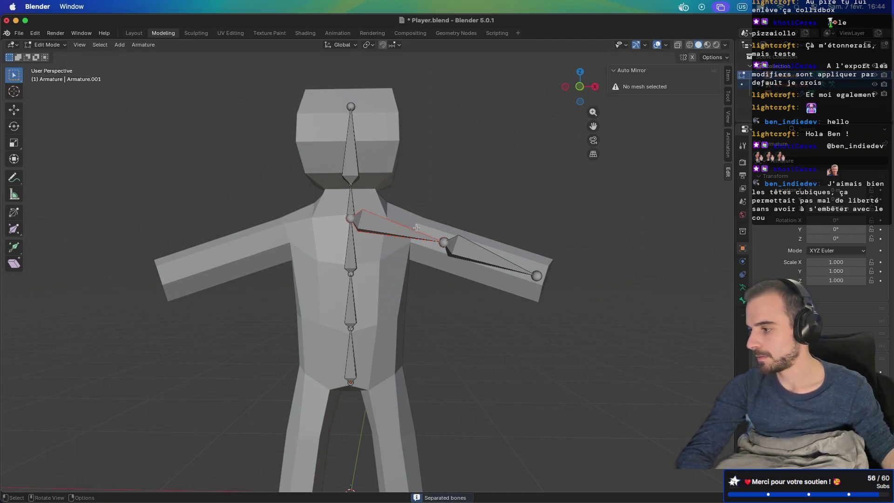
click(460, 248)
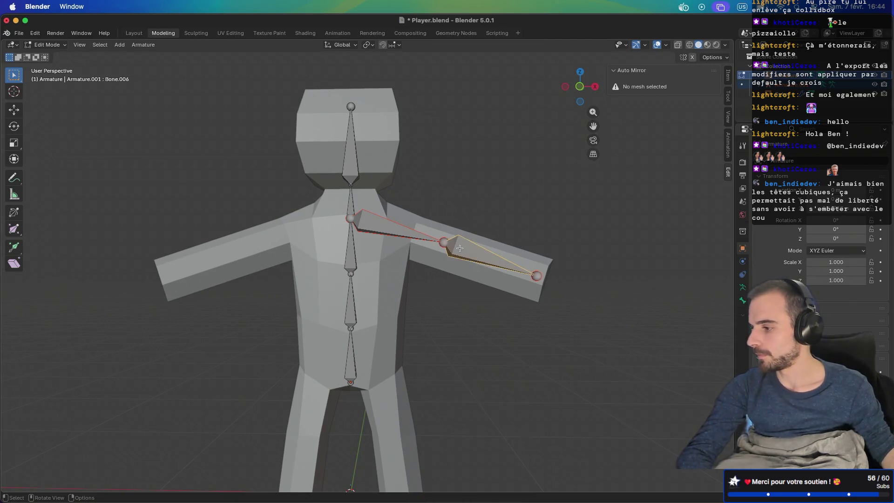
click(406, 239)
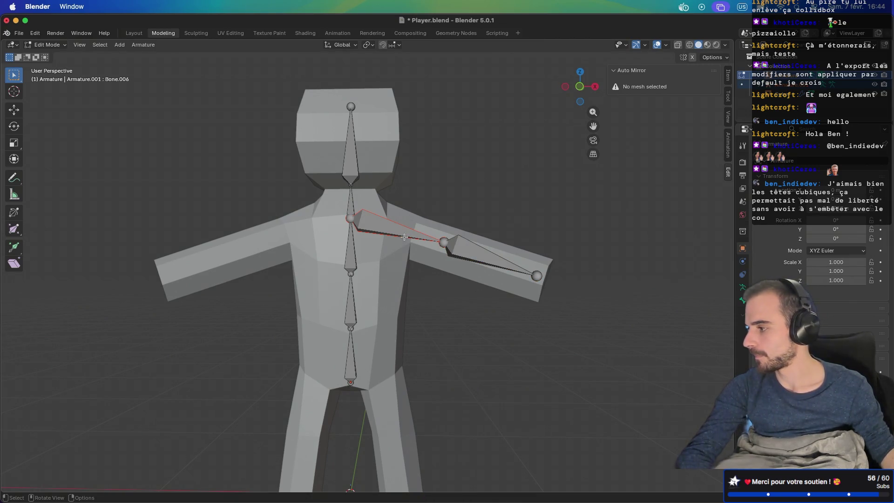
key(Tab)
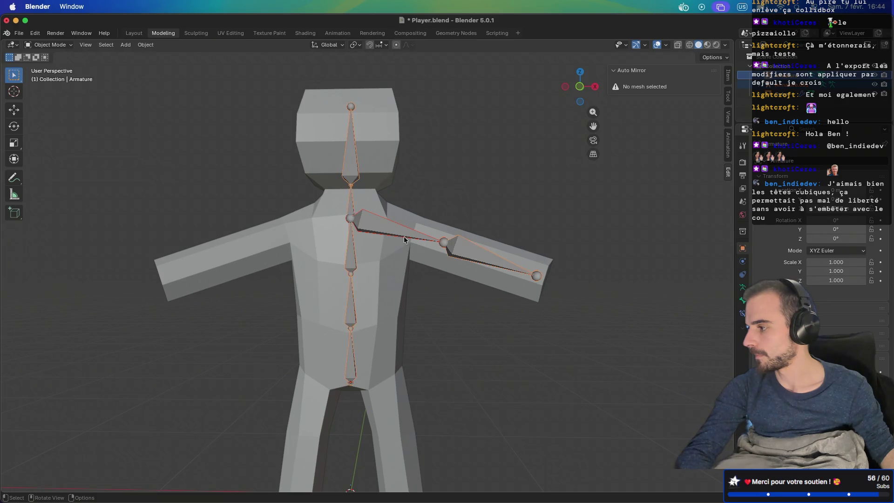
Move the separated Armature.001 up toward the shoulder, then undo the move
click(395, 234)
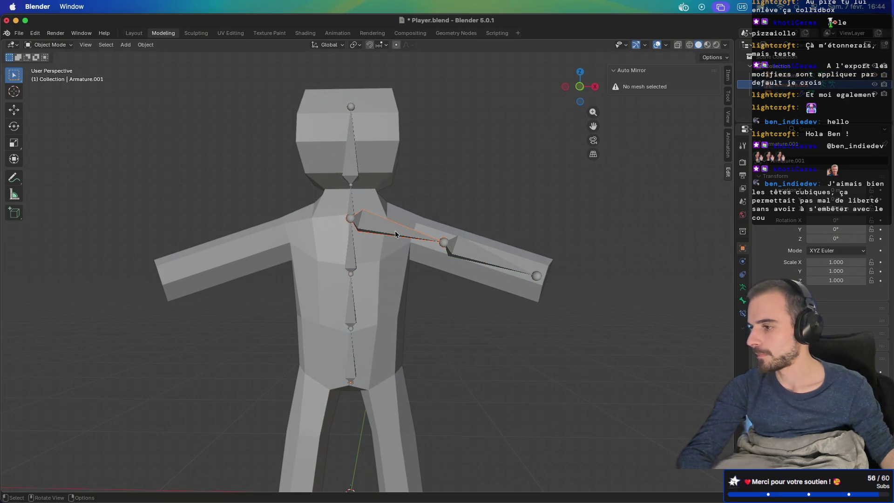
key(g)
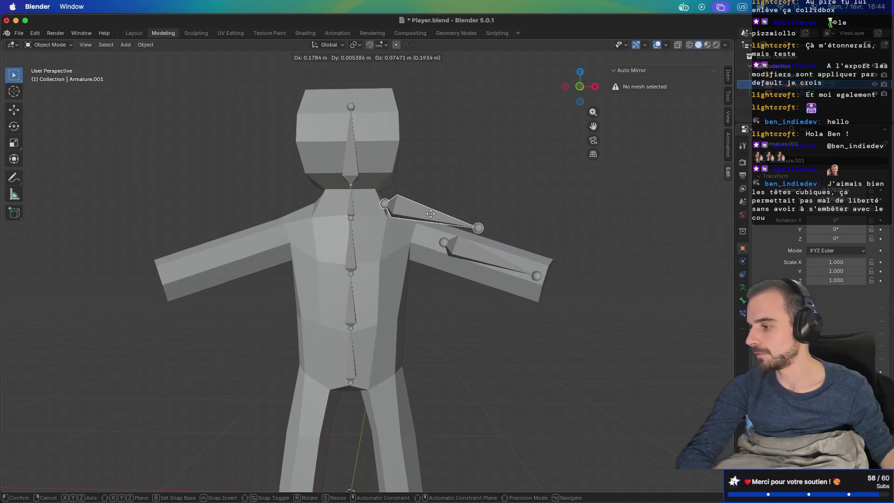
click(432, 206)
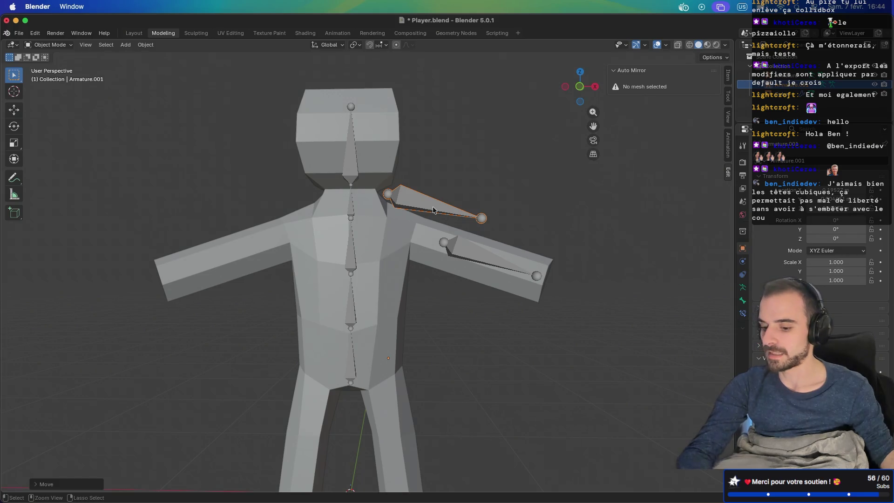
key(ctrl+z)
key(ctrl+z)
key(ctrl+z)
key(ctrl+z)
key(ctrl+z)
key(ctrl+z)
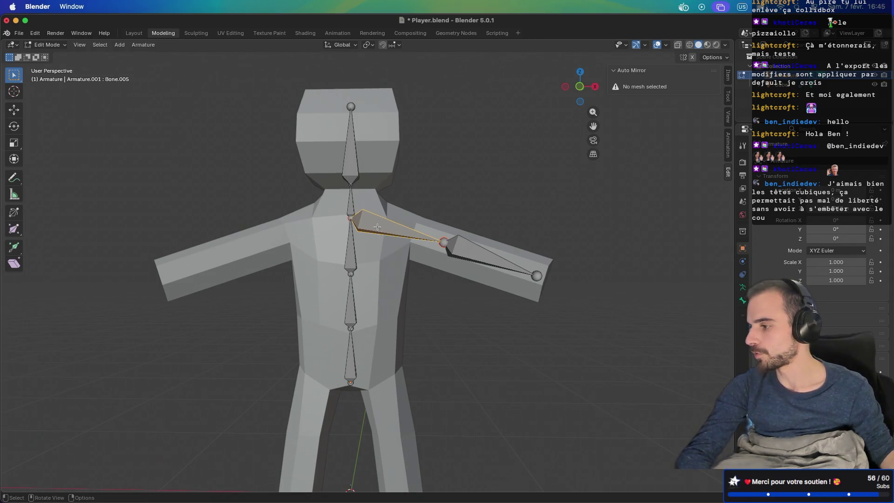
Select the upper-arm bone and split the arm bones off into their own armature
scroll(354, 220, up, 3)
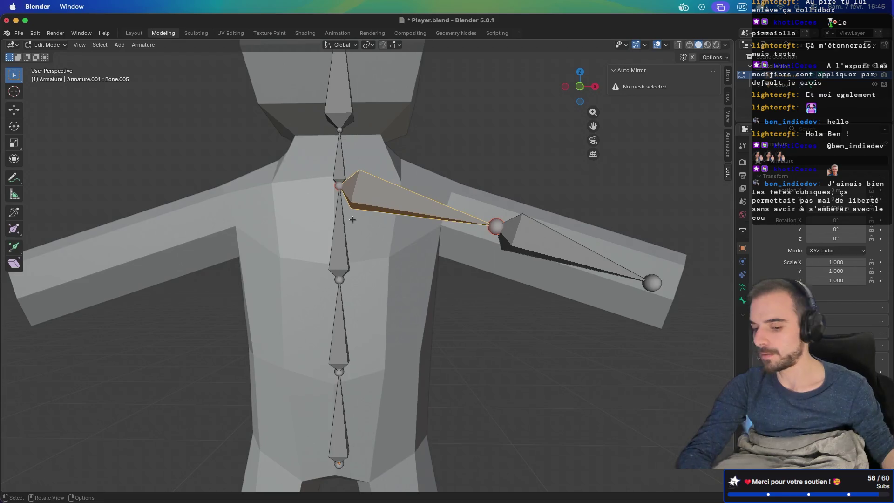
key(ctrl+p)
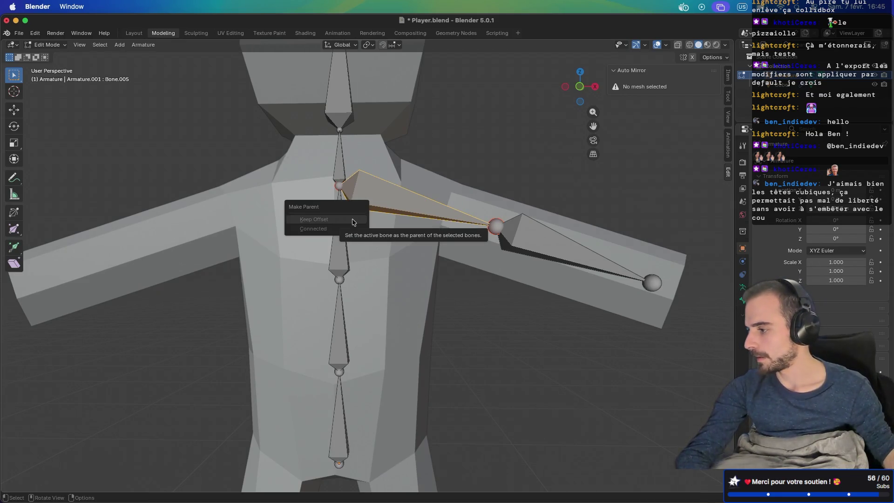
click(352, 219)
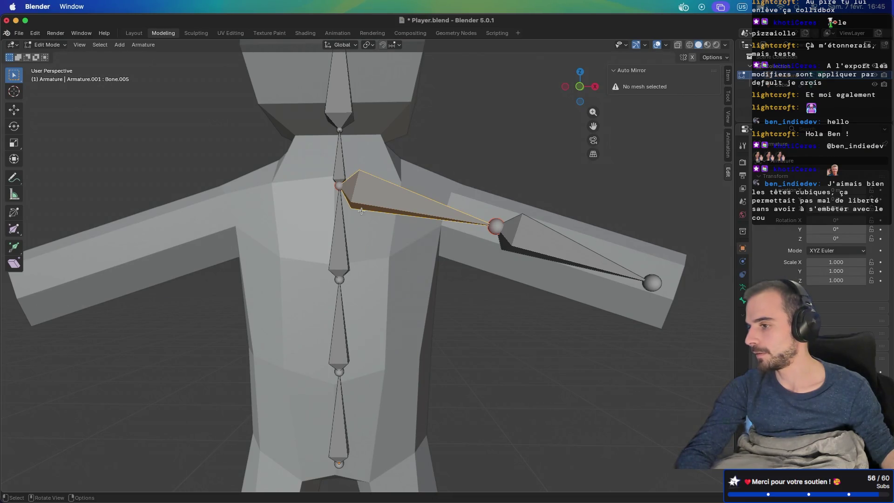
click(515, 235)
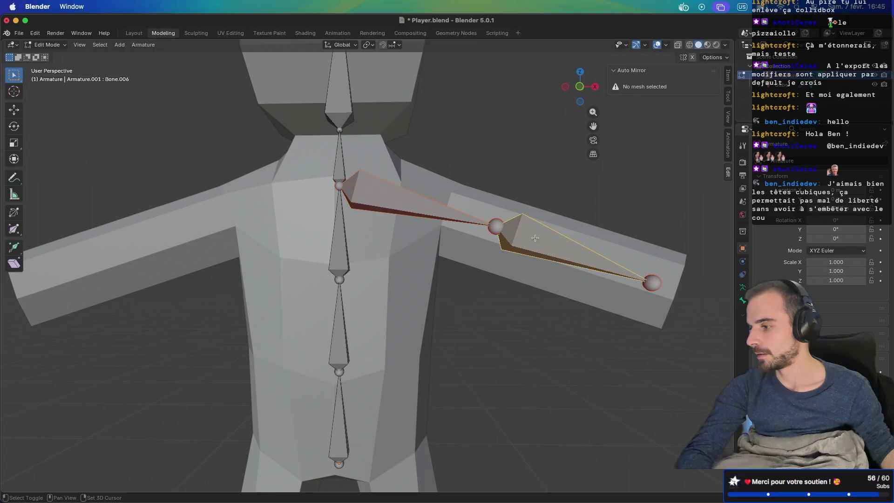
key(p)
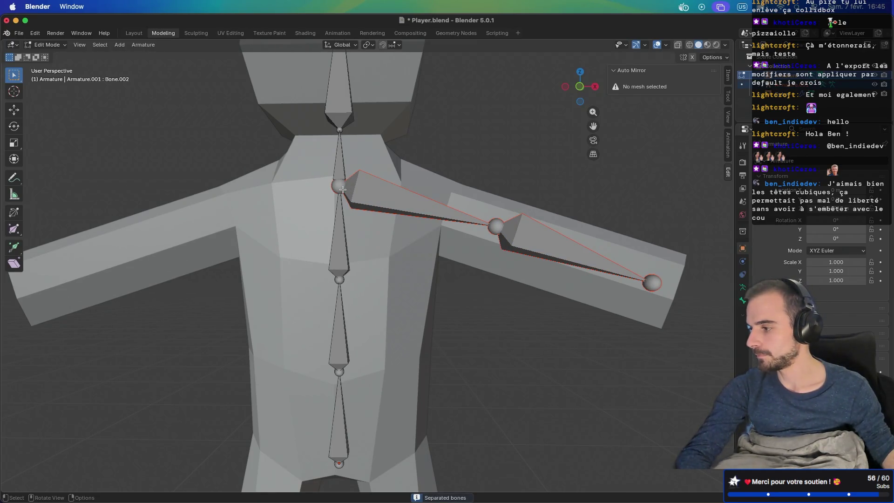
key(Tab)
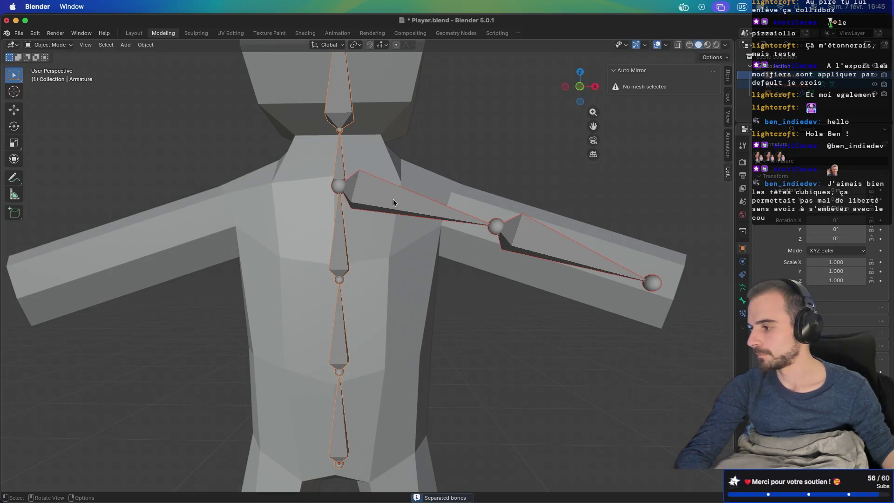
Edit the separated arm armature and drag its root joint out to the shoulder
click(393, 199)
key(Tab)
click(342, 187)
mouse_move(342, 186)
mouse_down()
mouse_move(405, 194)
mouse_move(525, 238)
mouse_up()
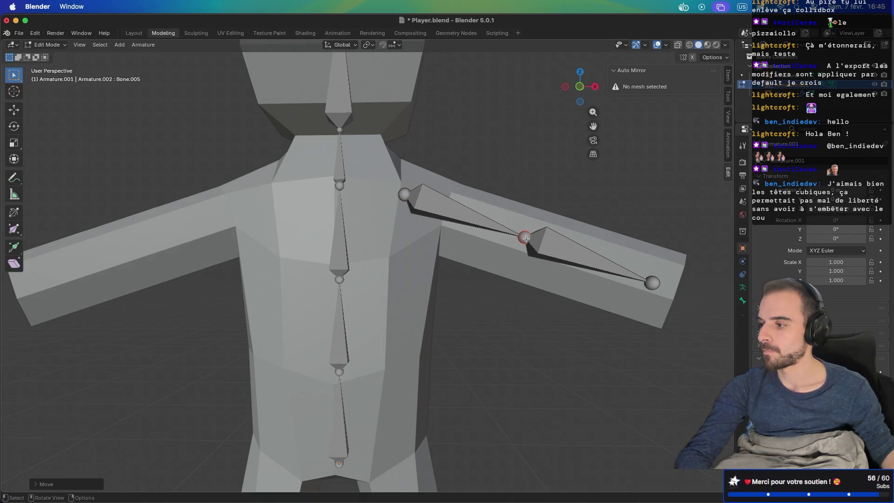
click(406, 195)
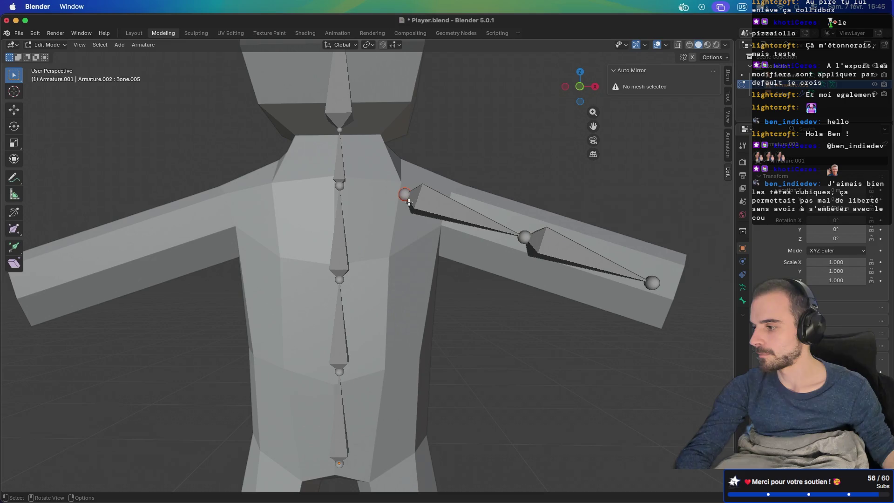
Reselect the spine chain, open the parenting options, and return to Object Mode with the arm armature selected
click(788, 84)
click(788, 85)
click(787, 84)
mouse_move(573, 167)
middle_down()
mouse_move(554, 163)
mouse_move(581, 161)
middle_up()
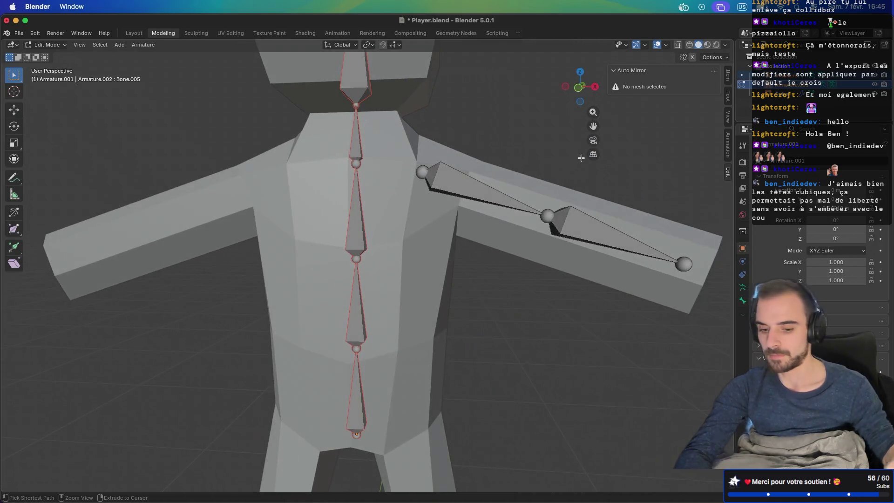
key(ctrl+p)
shift+click(457, 190)
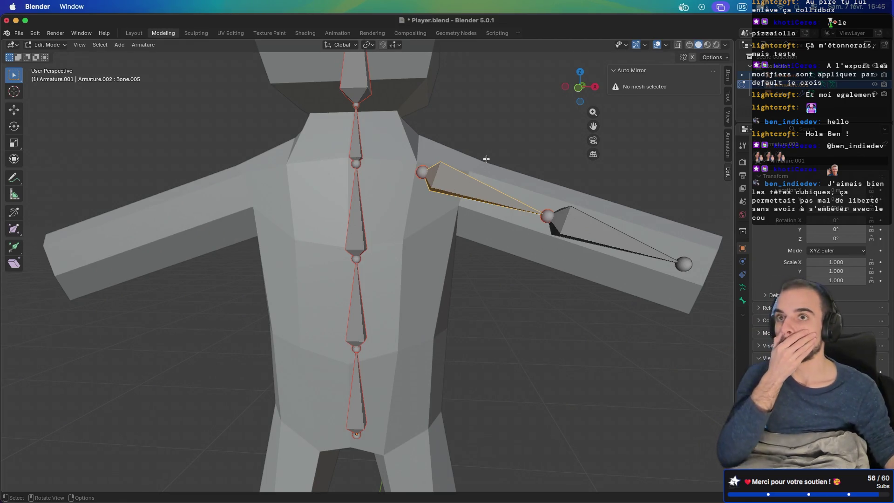
key(Tab)
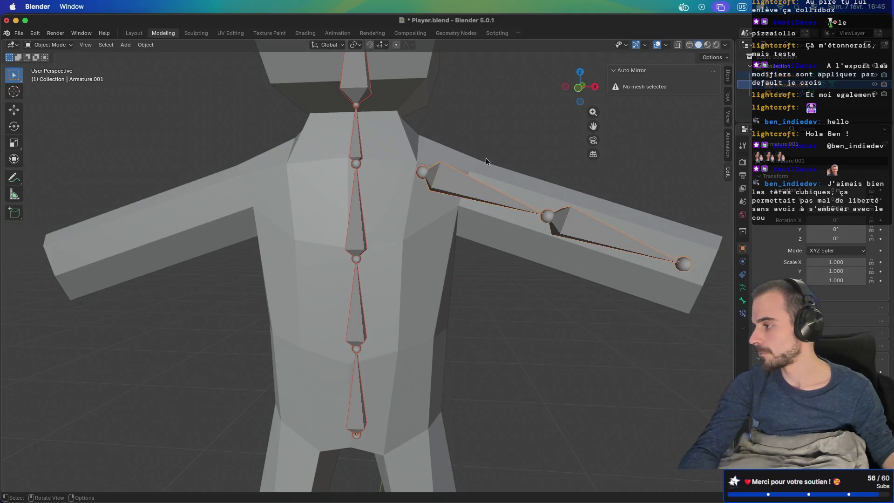
click(473, 192)
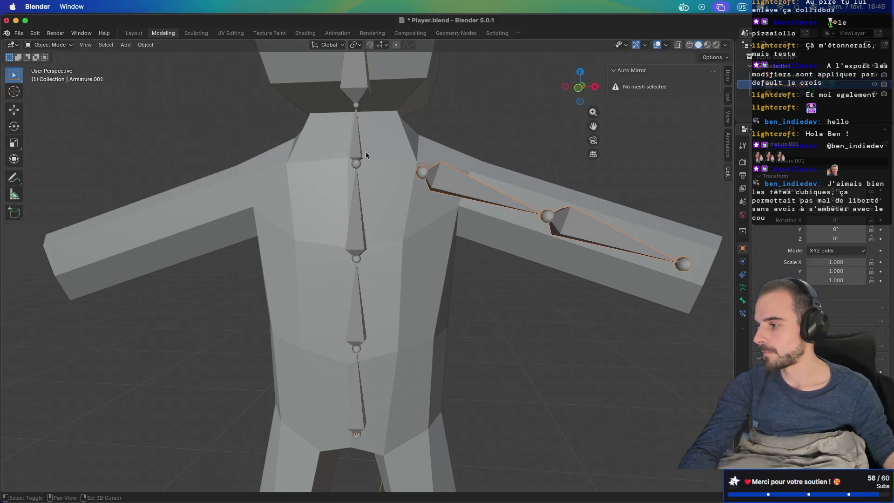
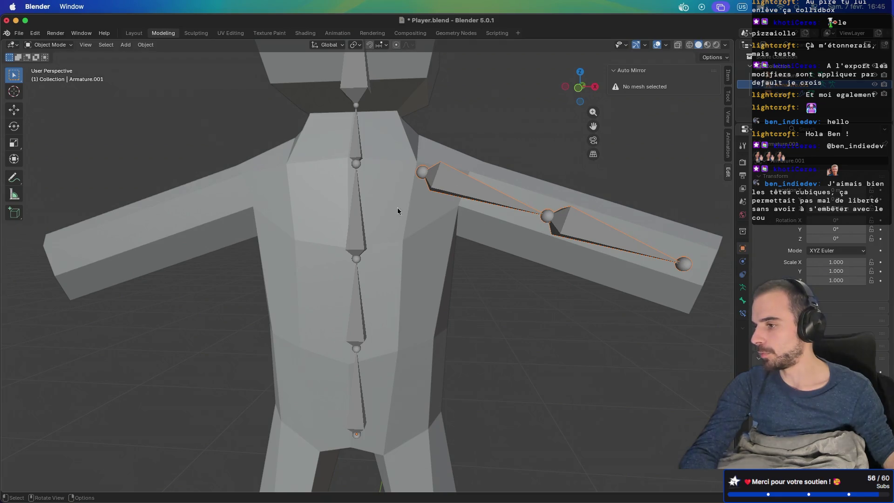
Edit the arm armature's bones, add the spine armature, and try selecting the upper-arm bone
key(Tab)
click(577, 218)
click(505, 204)
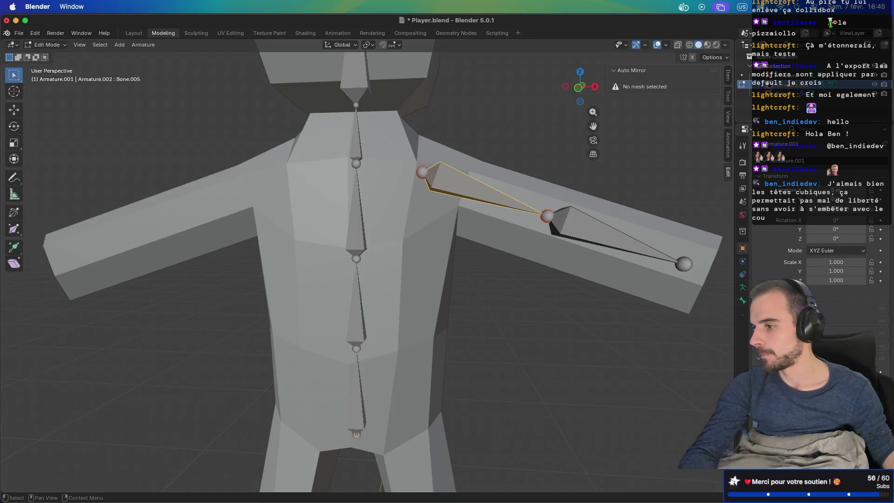
click(792, 75)
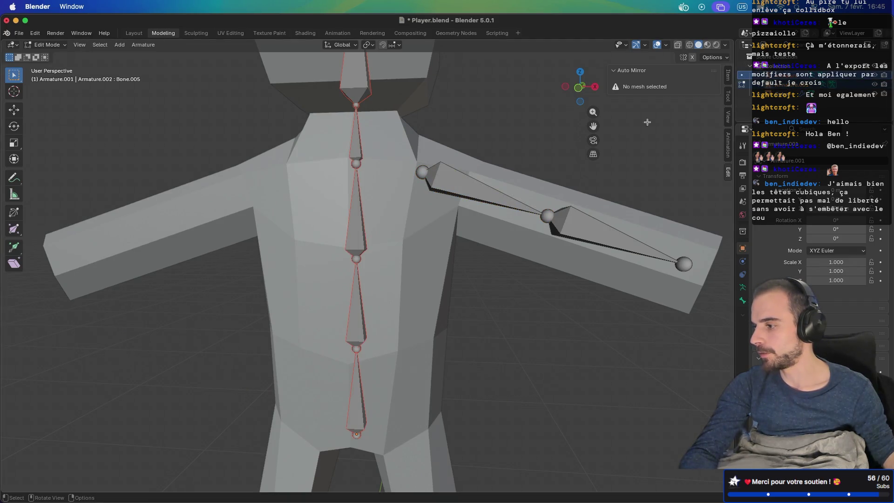
key(Tab)
click(456, 197)
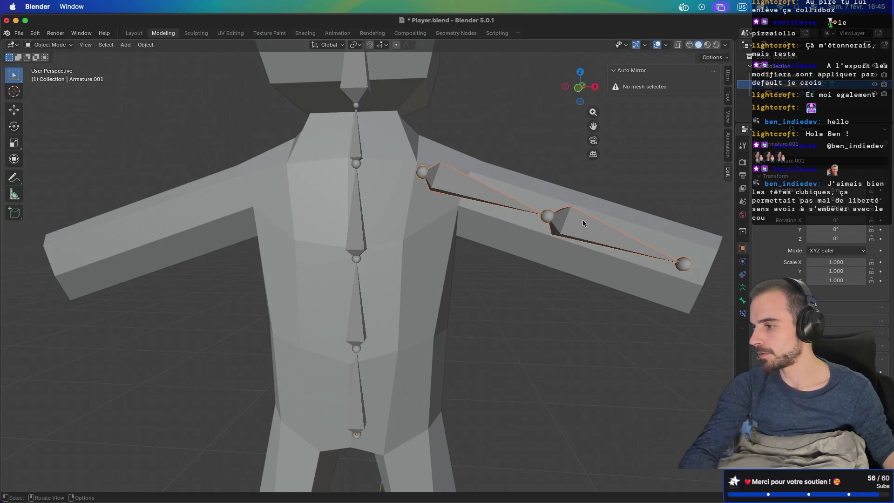
key(Tab)
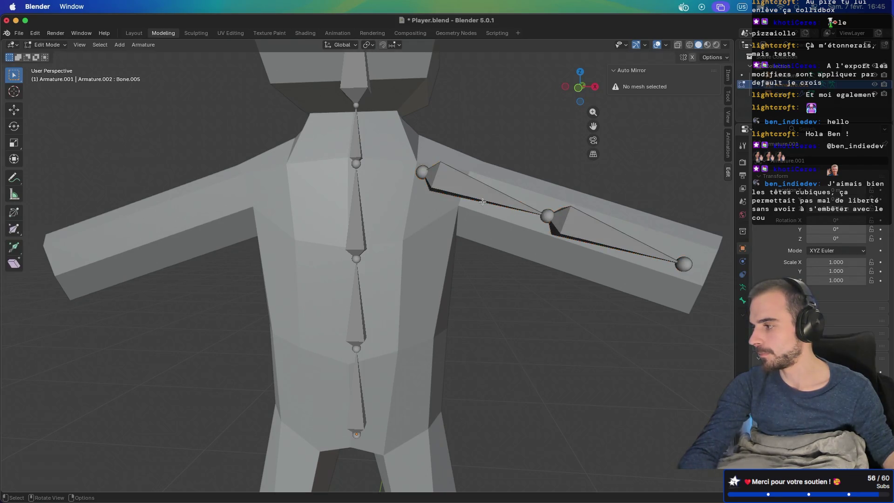
click(742, 75)
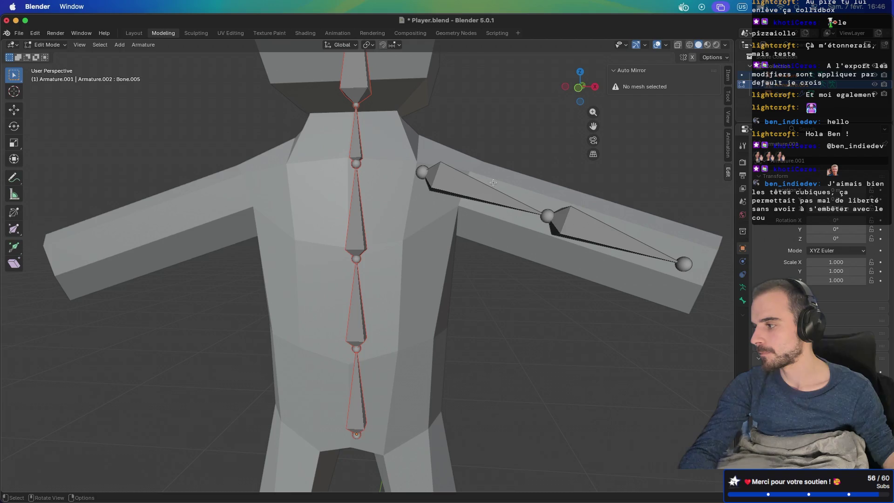
click(467, 187)
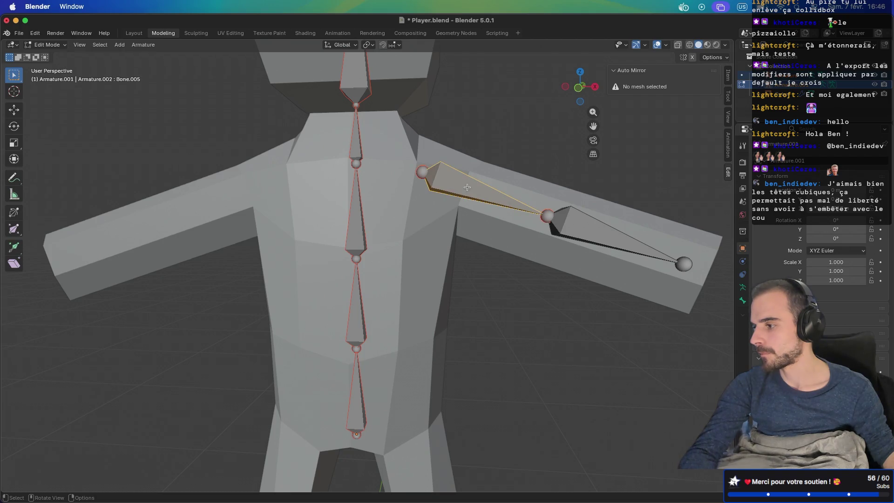
click(586, 220)
click(481, 199)
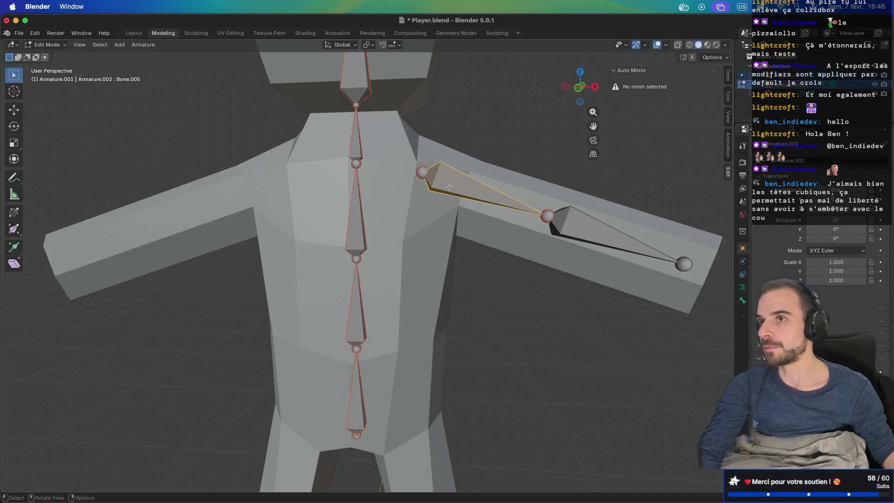
Select only the arm armature, re-enter bone editing, and reselect the upper-arm bone
key(Tab)
click(433, 183)
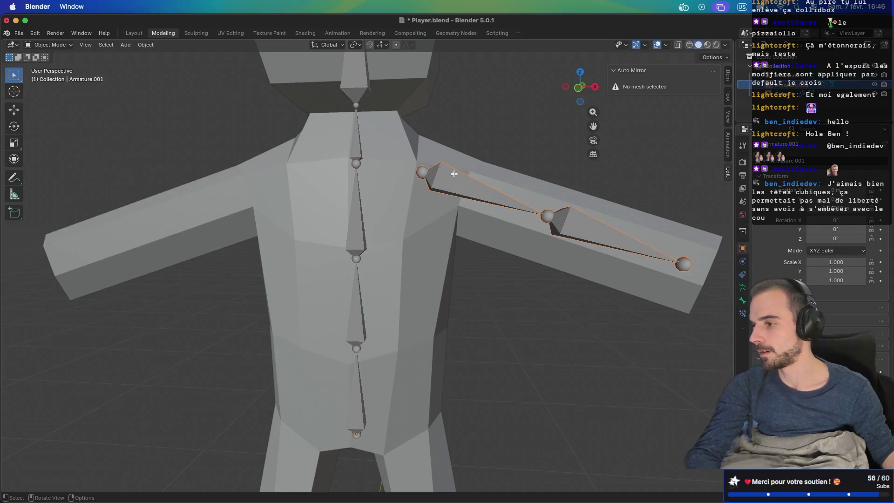
shift+click(355, 169)
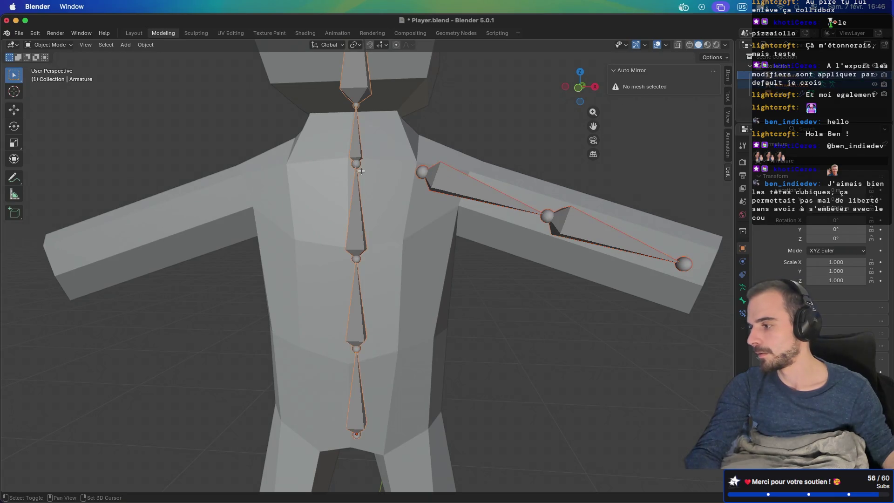
click(451, 183)
key(Tab)
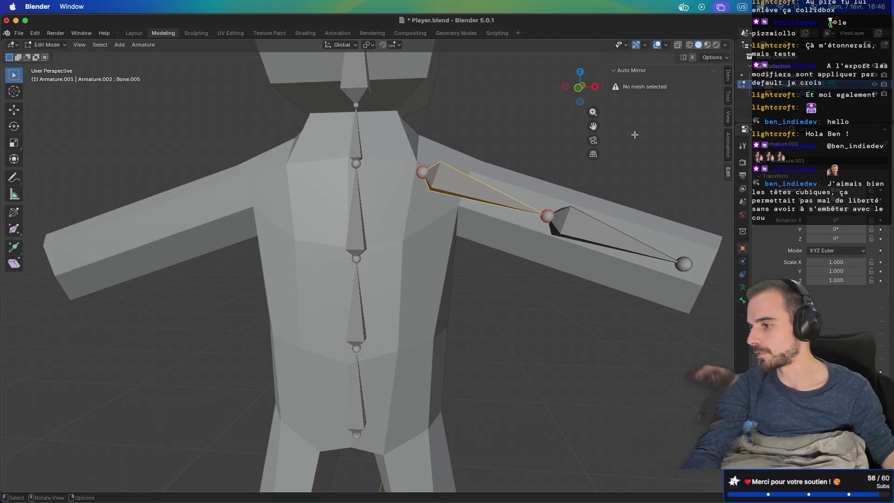
click(467, 173)
click(462, 176)
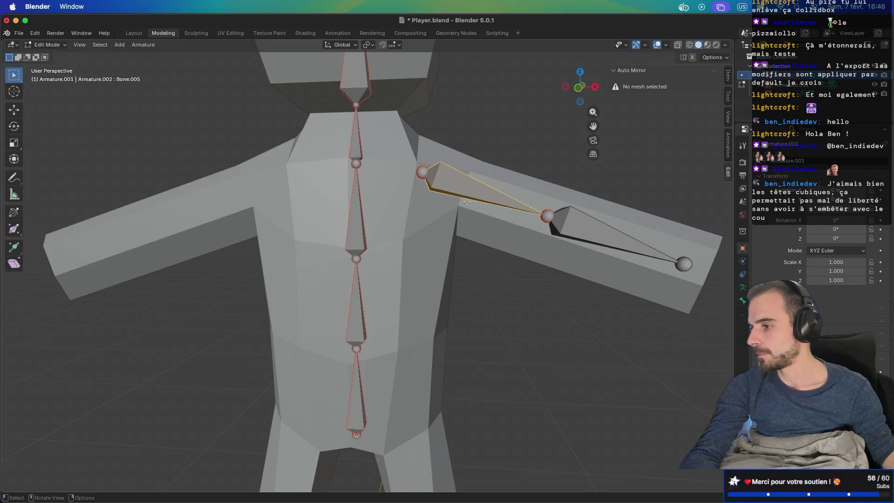
key(Tab)
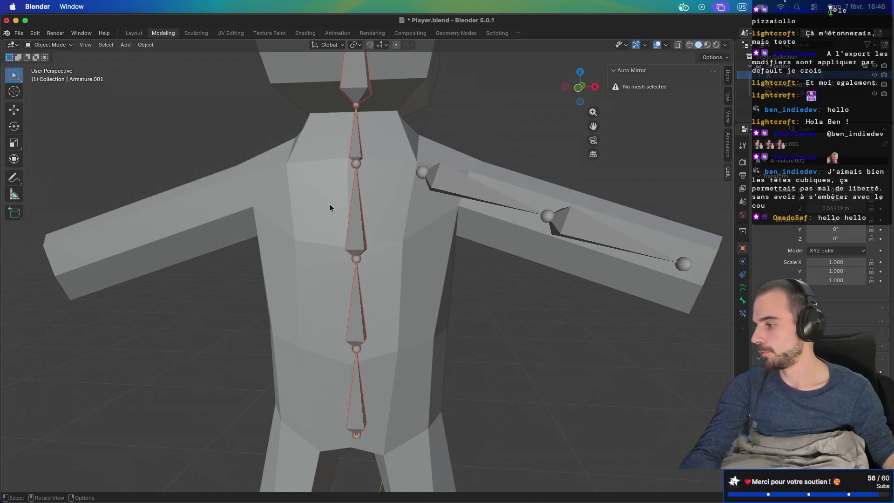
Edit both armatures together, select the shoulder joint and spine joint, and bring up Make Parent
click(456, 183)
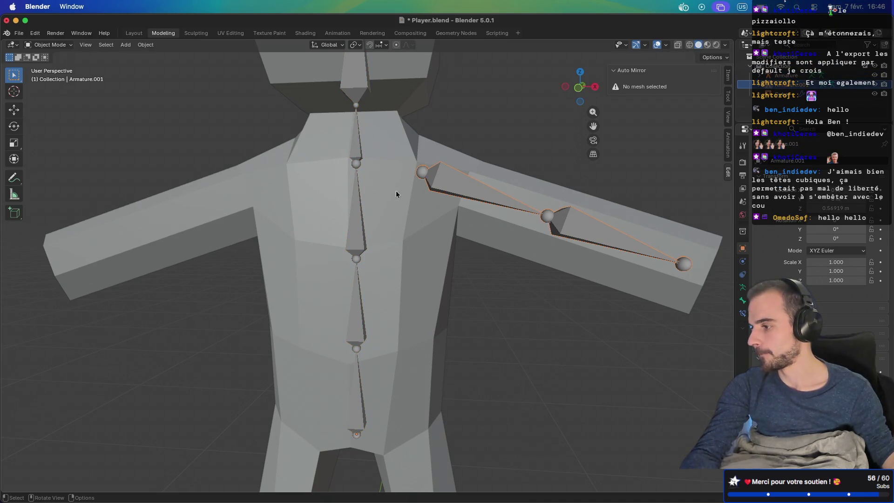
shift+click(353, 211)
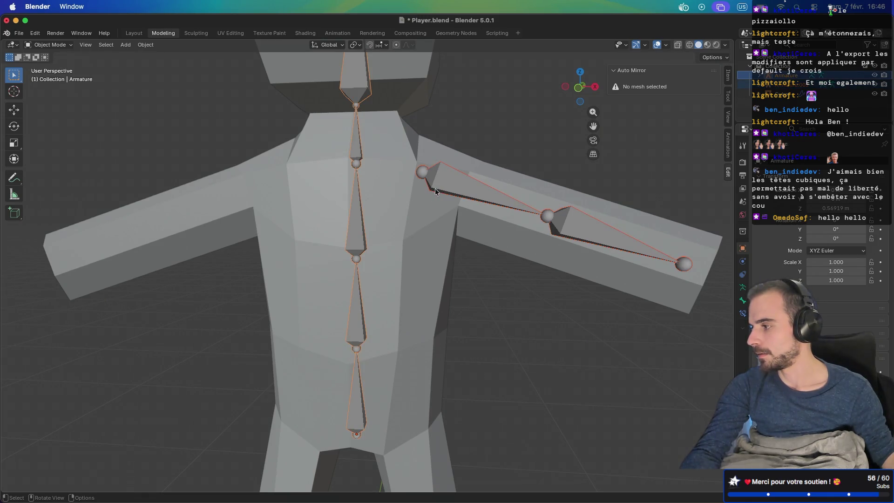
key(Tab)
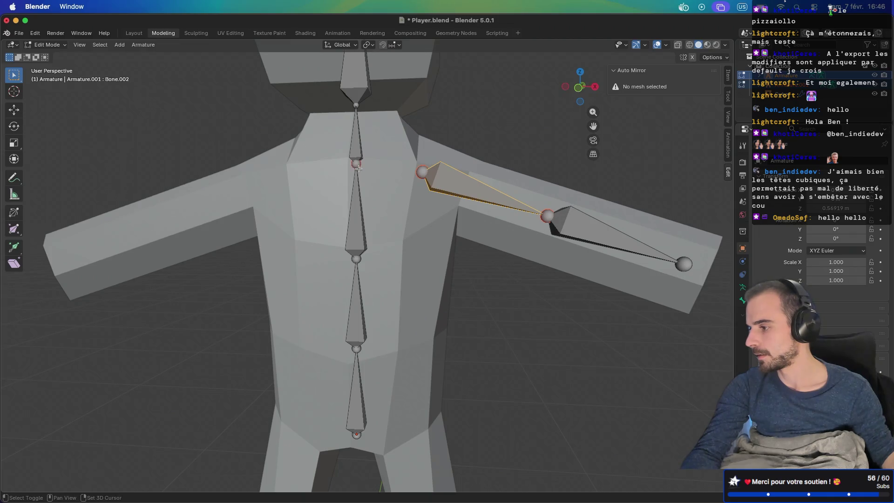
shift+click(357, 165)
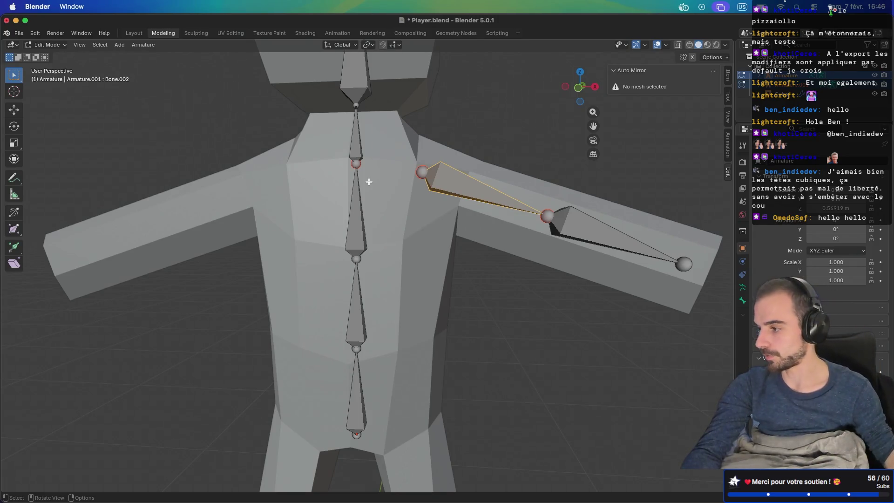
shift+click(355, 257)
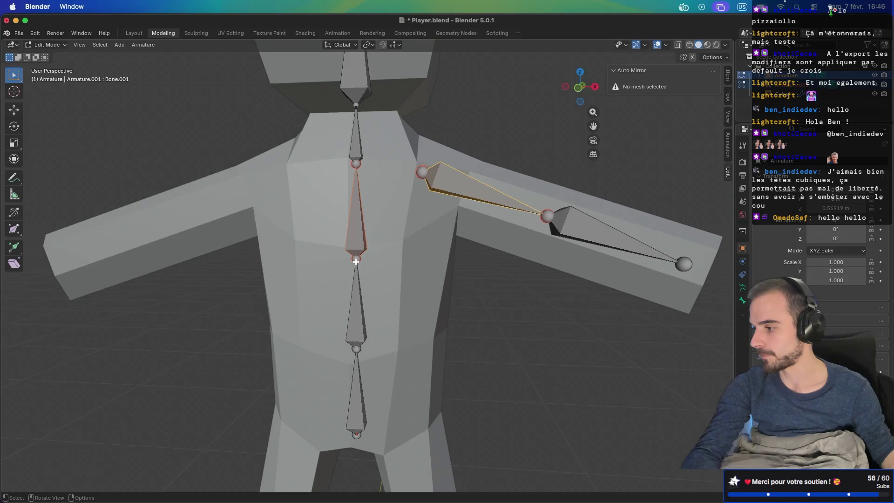
click(356, 259)
click(427, 171)
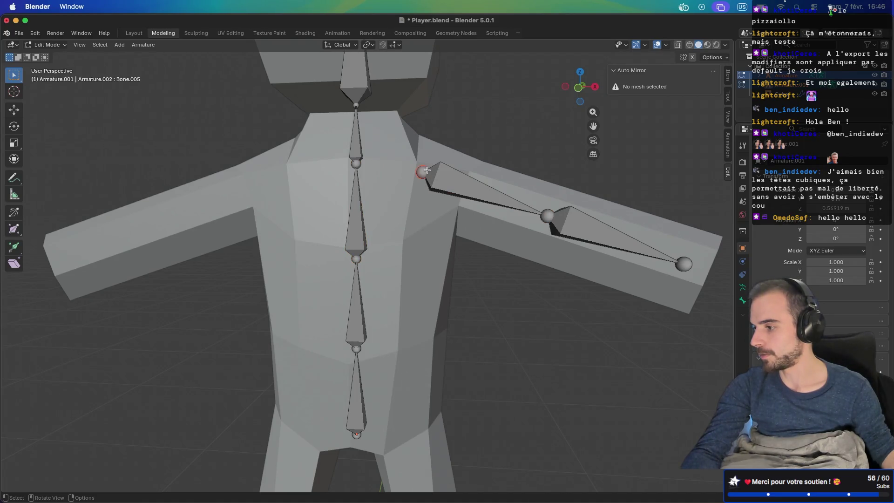
shift+click(357, 257)
key(ctrl+p)
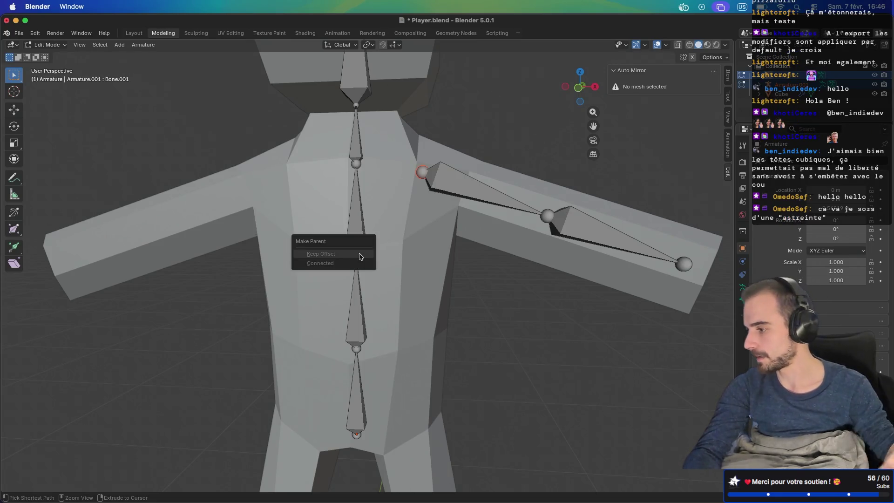
Parent the upper-arm bone to the chest spine bone with Keep Offset, then clear the selection
key(ctrl+z)
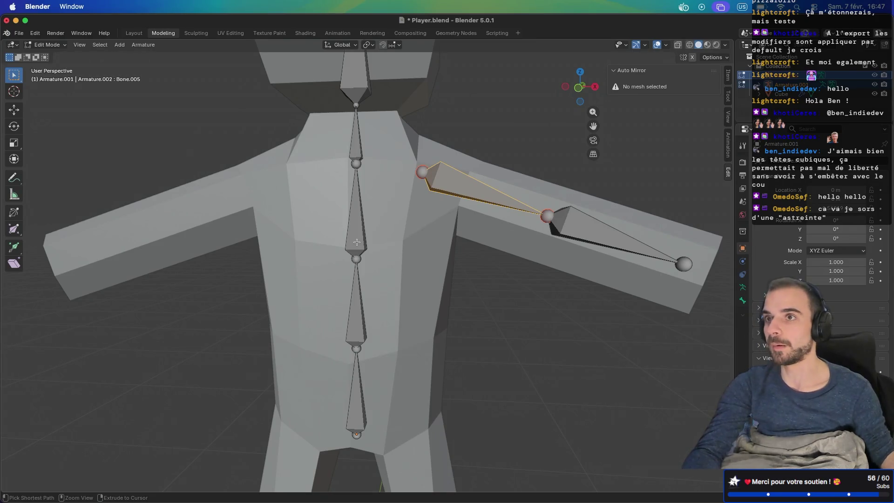
shift+click(357, 242)
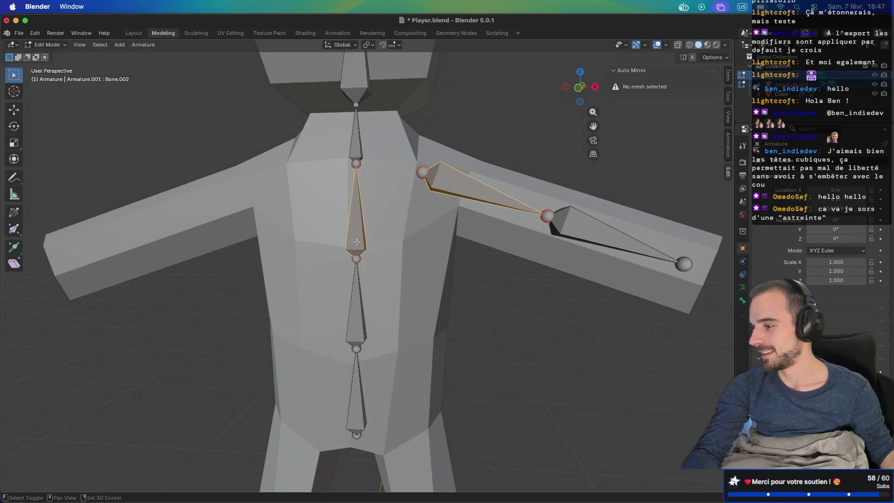
key(ctrl+p)
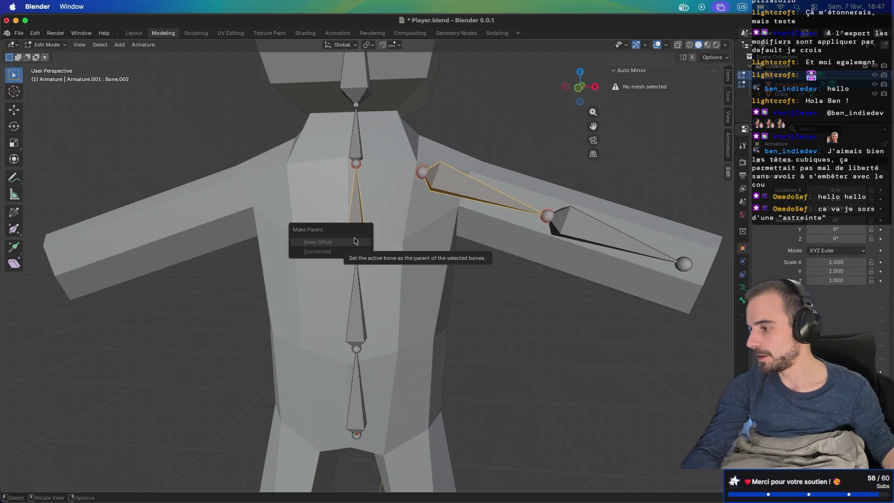
click(355, 241)
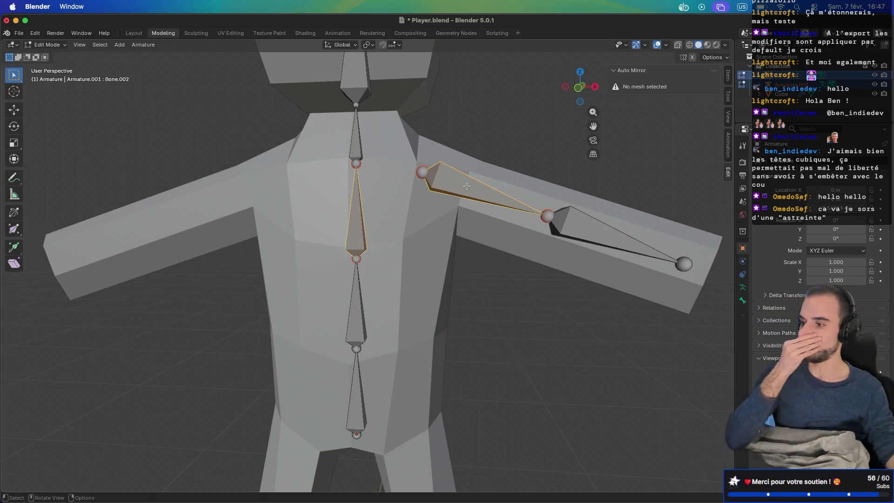
click(517, 153)
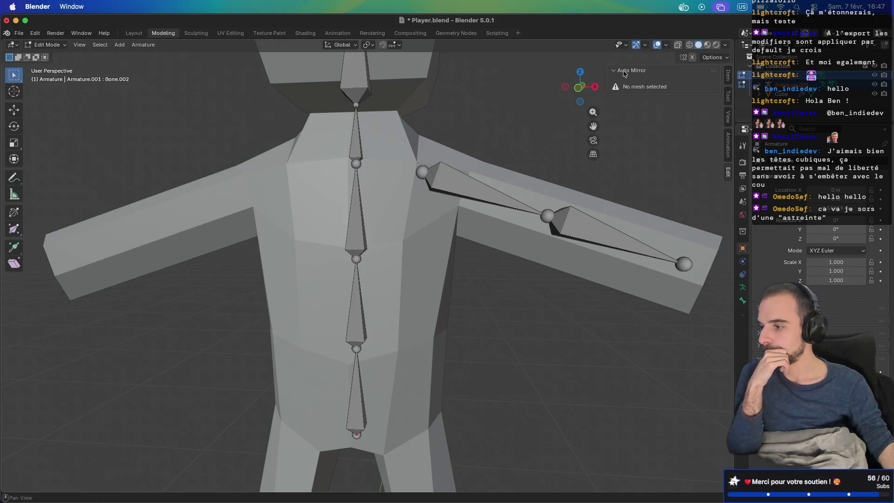
Hide the sidebar and parent the upper-arm and forearm bones to the chest spine bone
key(n)
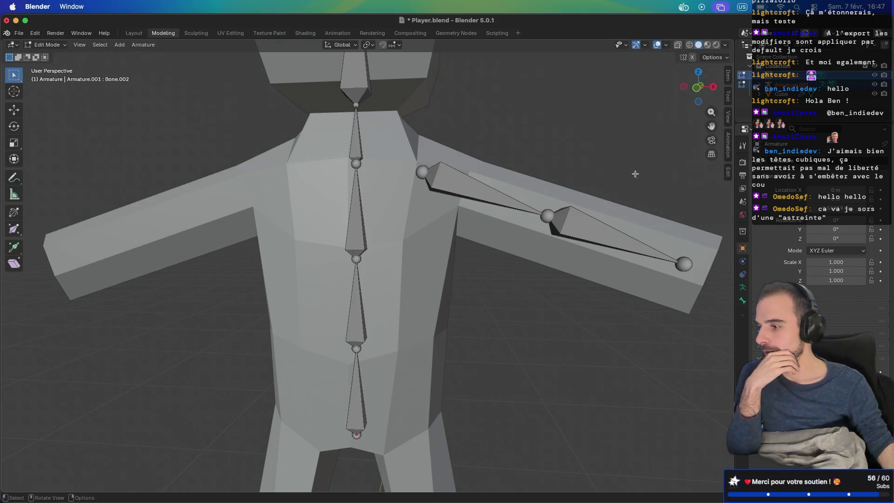
click(478, 196)
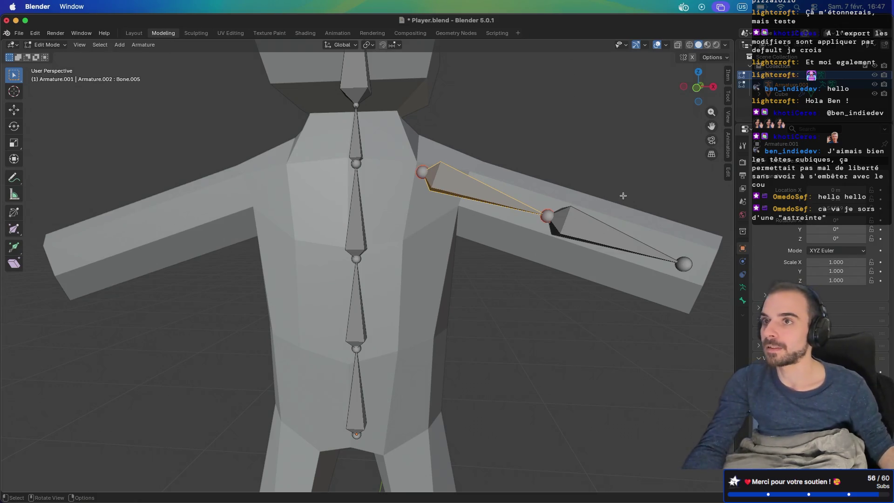
click(589, 237)
middle_drag(495, 160, 501, 168)
shift+click(481, 167)
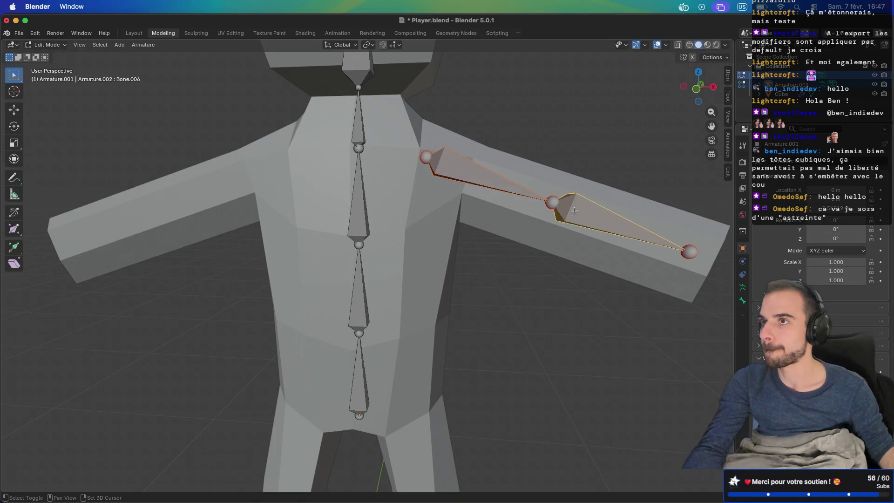
shift+click(349, 230)
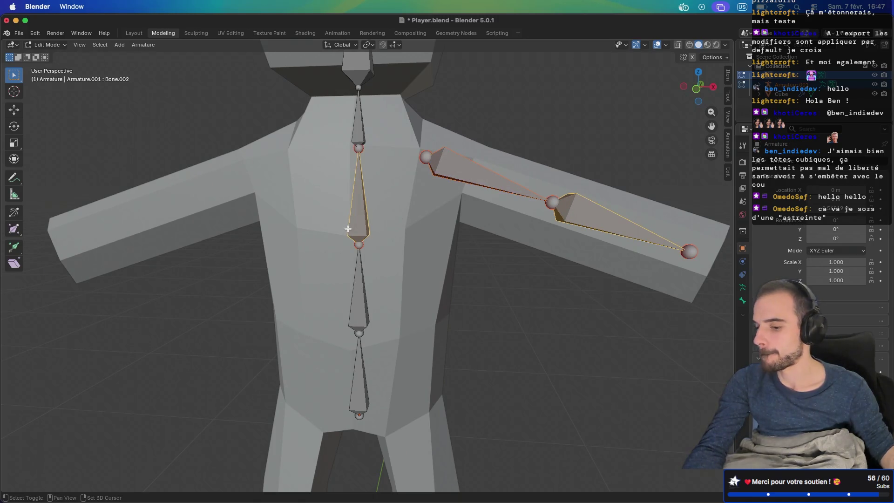
key(ctrl+p)
click(349, 231)
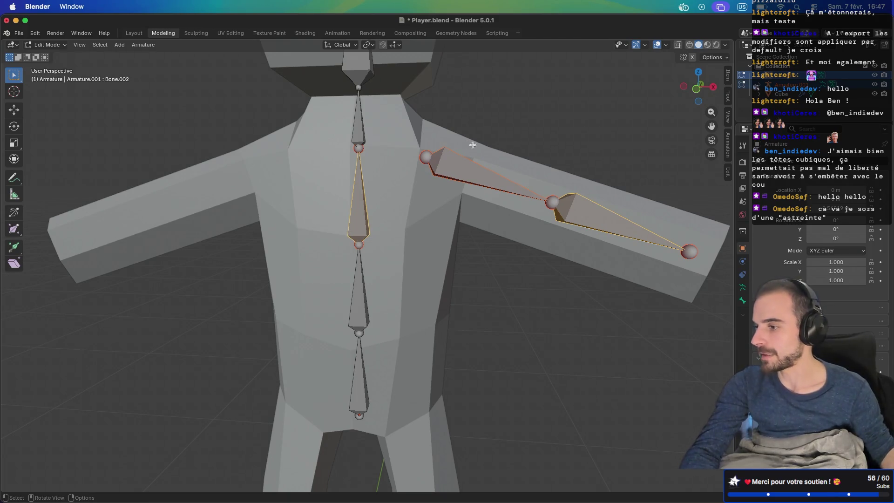
click(777, 86)
Reselect the upper-arm and forearm bones with the spine bone as parent target for Make Parent
click(777, 85)
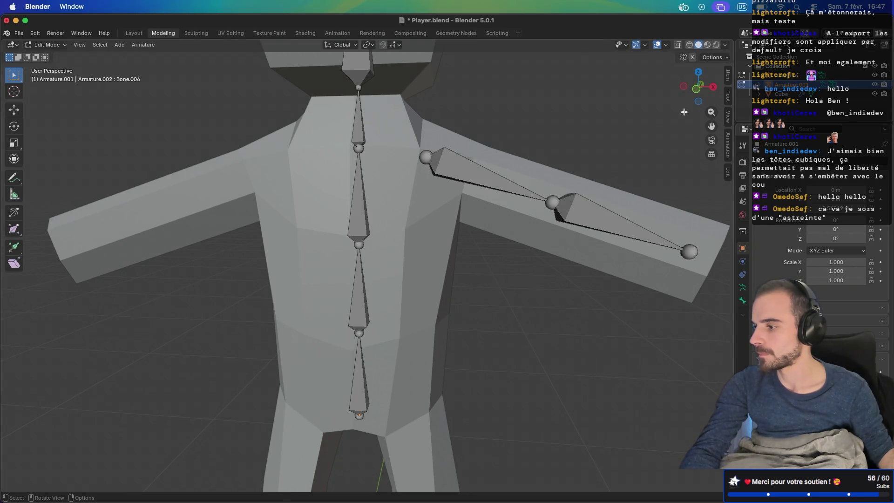
click(459, 177)
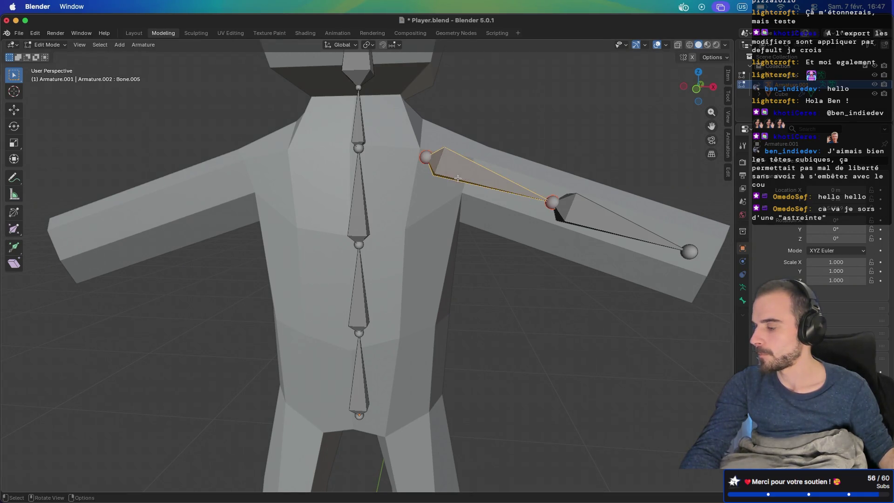
shift+click(570, 203)
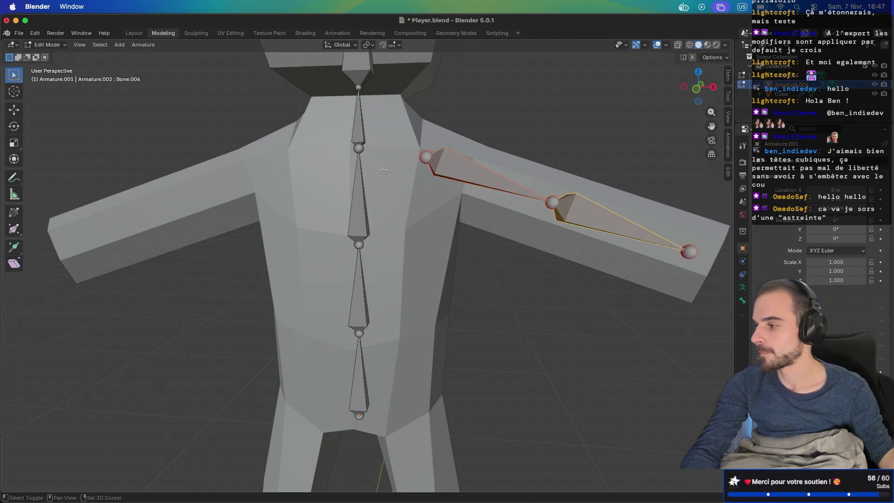
shift+click(360, 148)
key(ctrl+p)
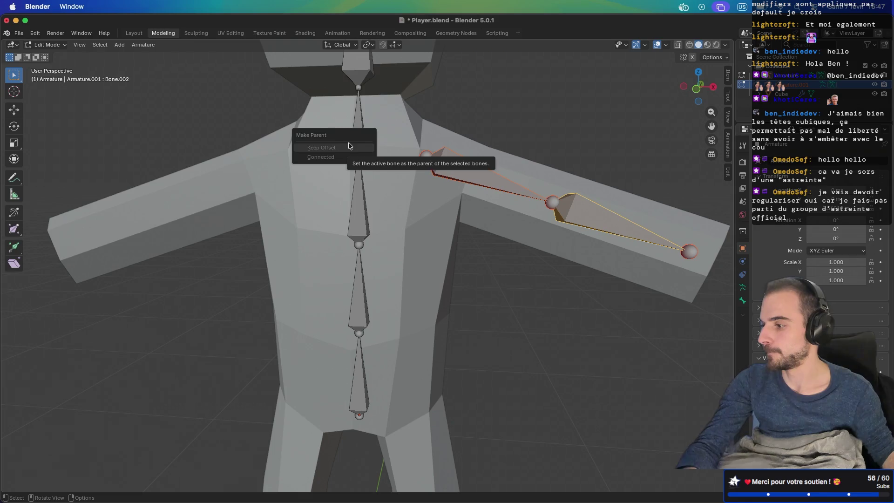
Reselect the spine, upper-arm and forearm bones, then undo the arm bone selection
click(365, 204)
click(359, 150)
click(359, 195)
shift+click(468, 172)
shift+click(589, 208)
shift+click(359, 213)
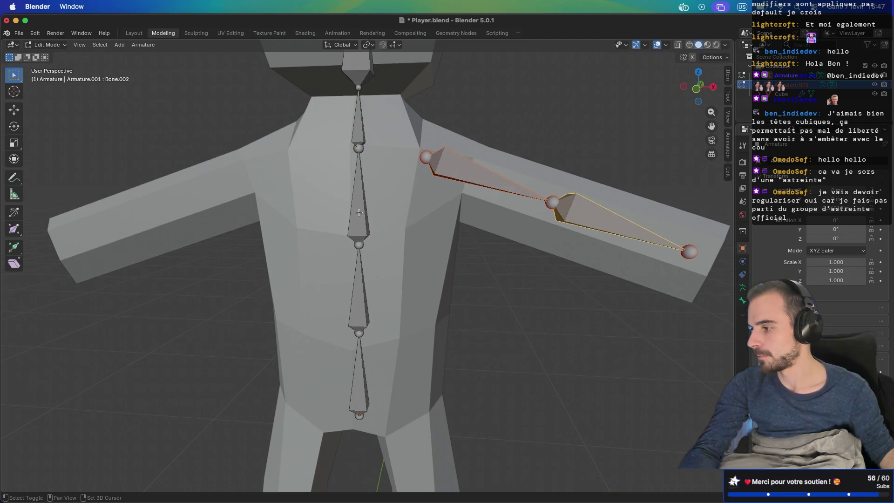
key(F2)
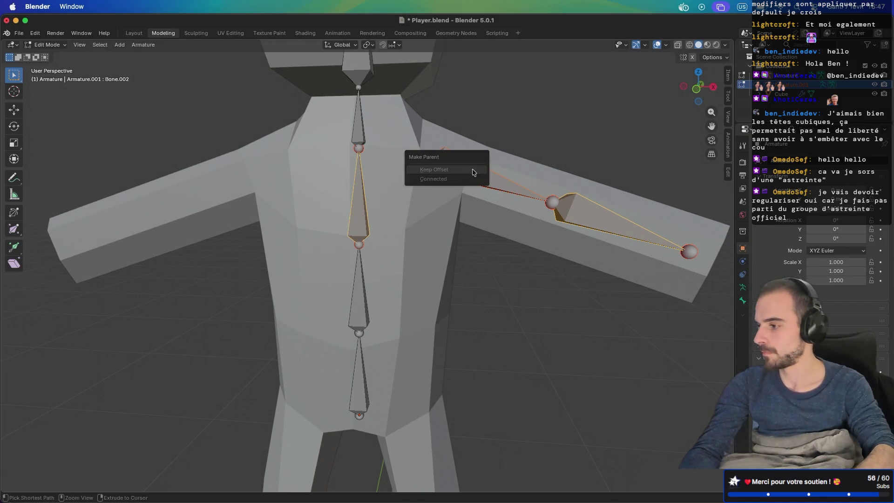
key(ctrl+z)
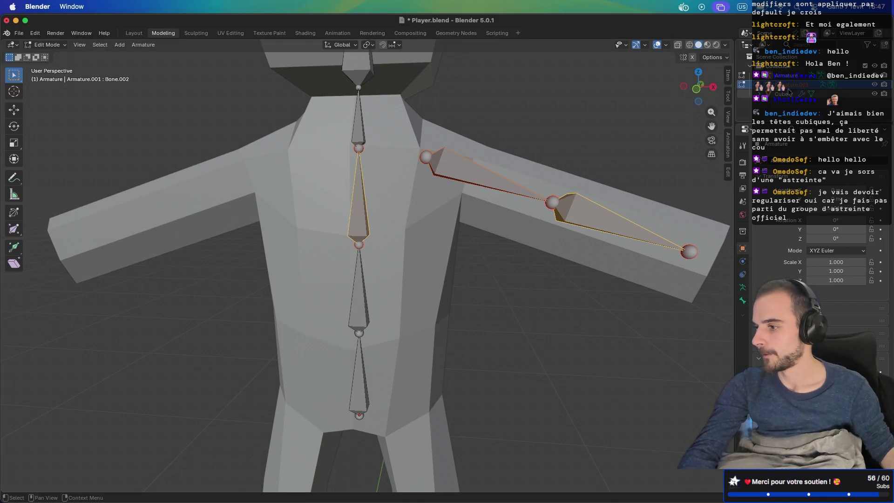
Delete the separate arm armature from the object list
click(448, 179)
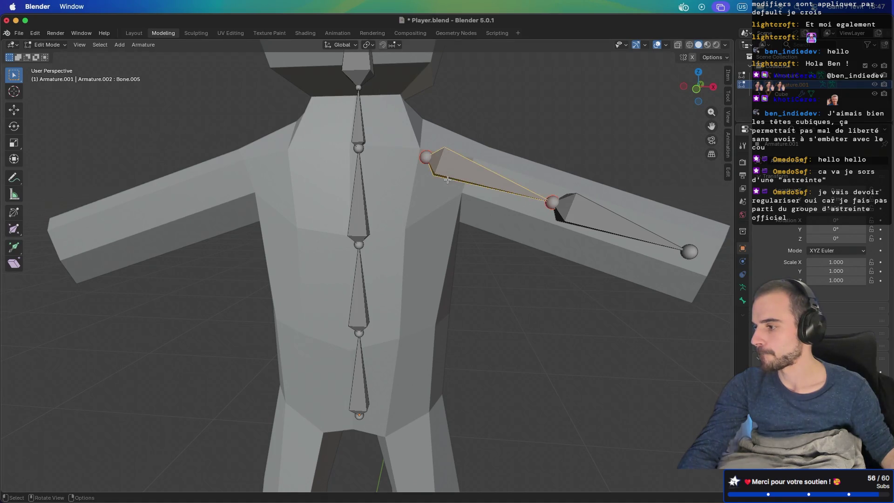
click(787, 88)
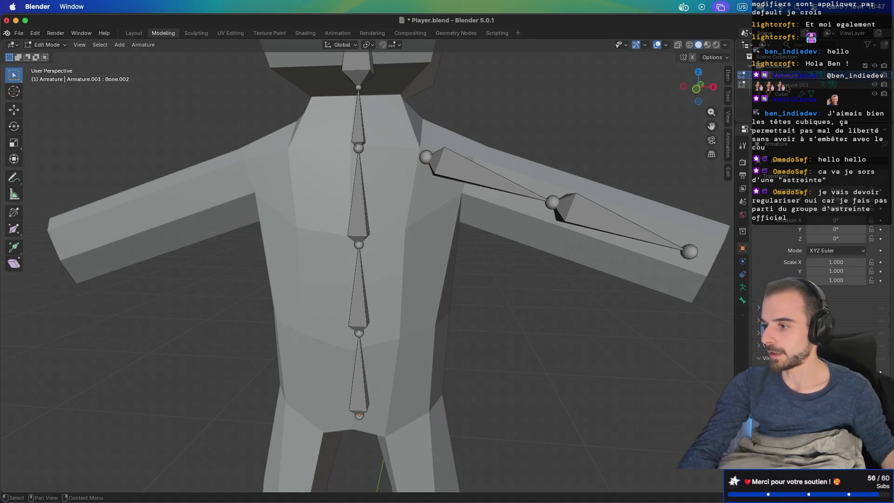
key(x)
click(788, 75)
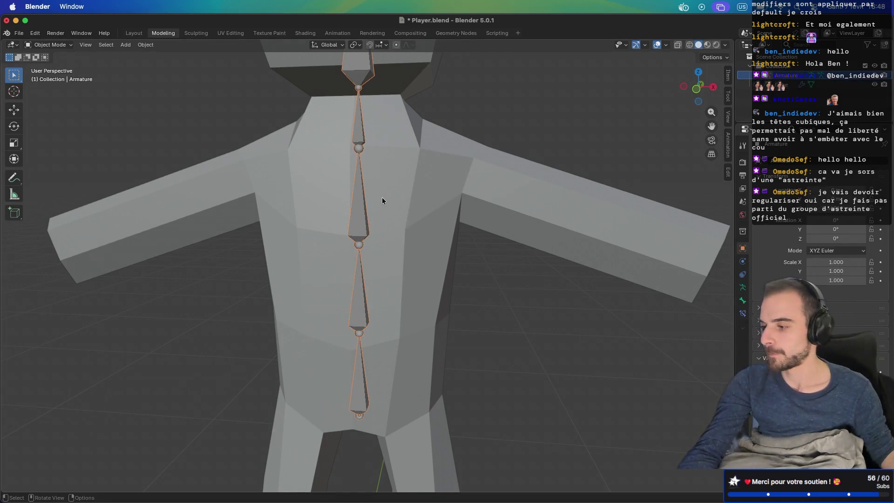
Extrude a new bone from the upper spine joint out to the right shoulder, keeping offset
key(Tab)
click(366, 160)
key(e)
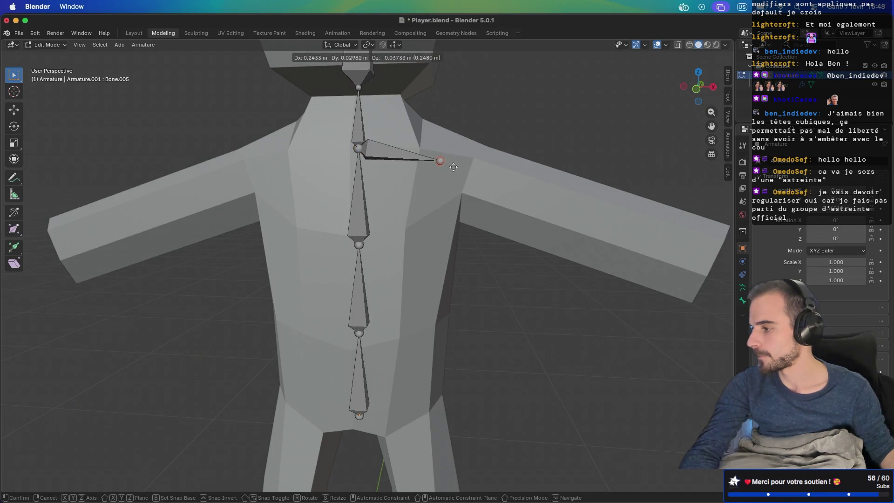
click(462, 170)
key(ctrl+p)
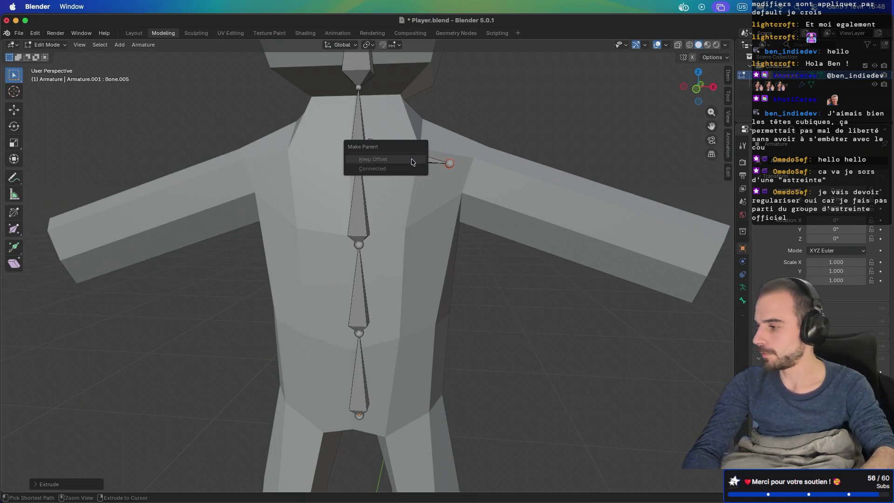
click(412, 161)
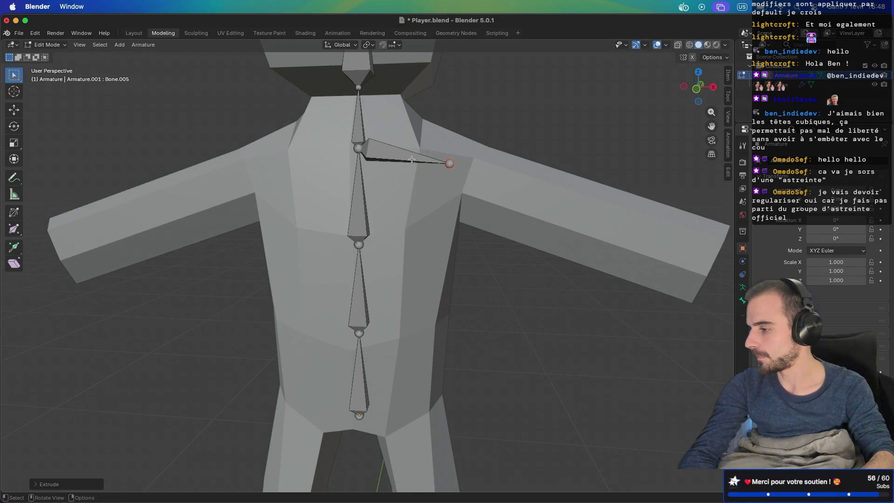
Move the shoulder bone so its head sits on the upper spine joint
right_click(412, 160)
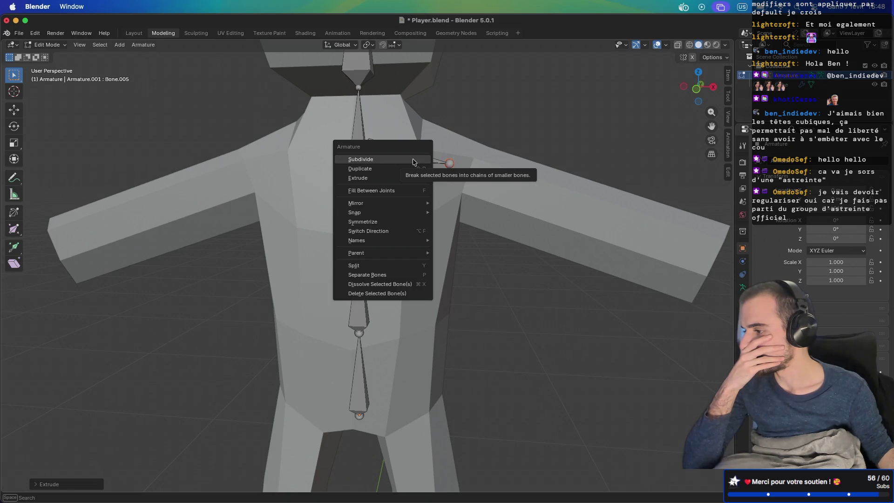
mouse_move(400, 258)
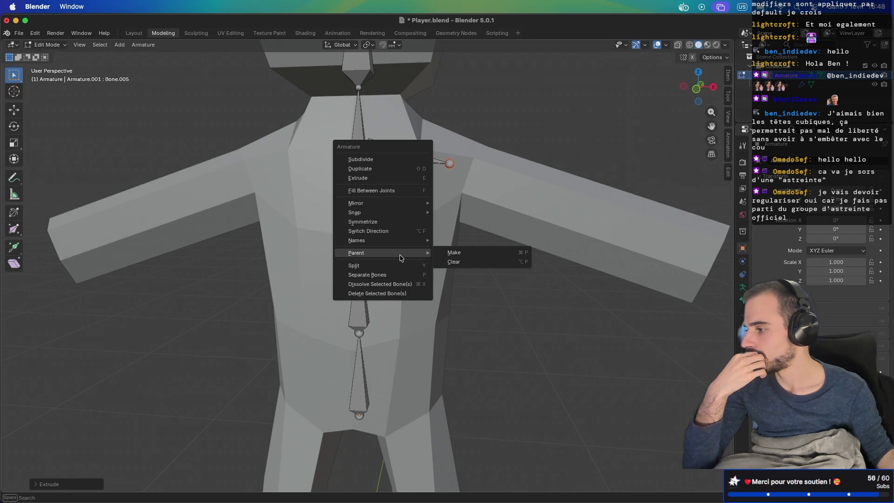
click(392, 278)
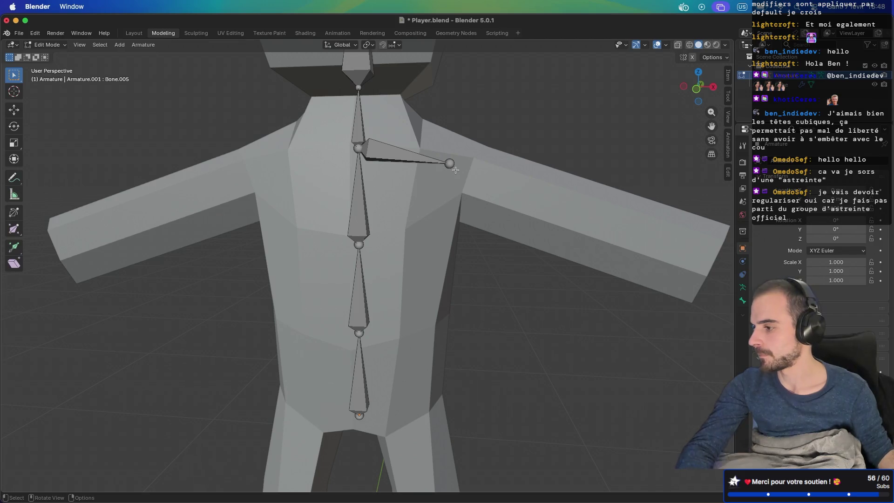
click(379, 158)
key(g)
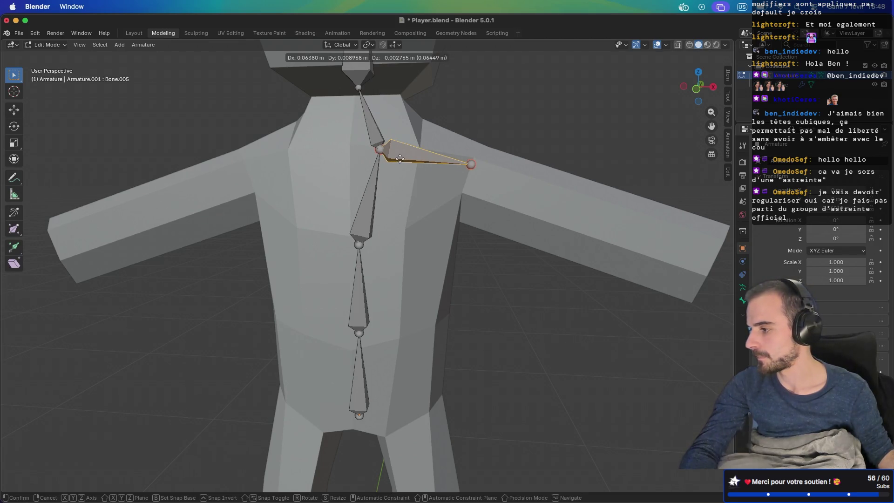
click(395, 158)
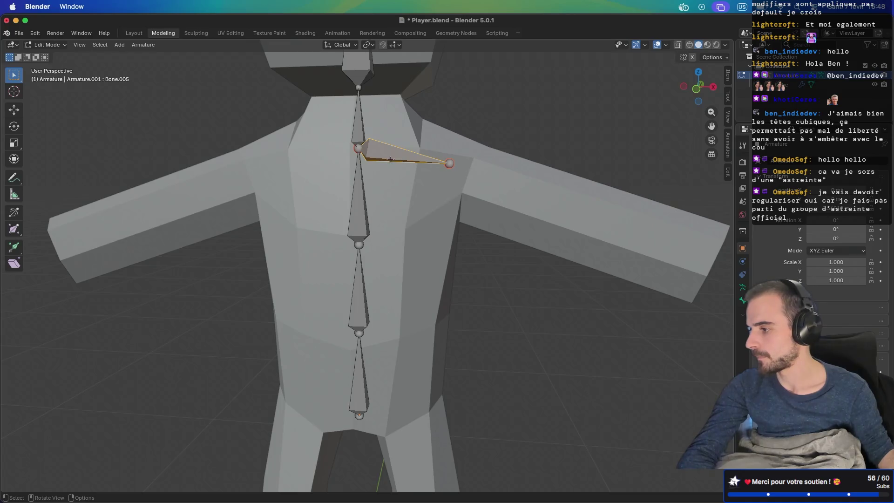
right_click(390, 157)
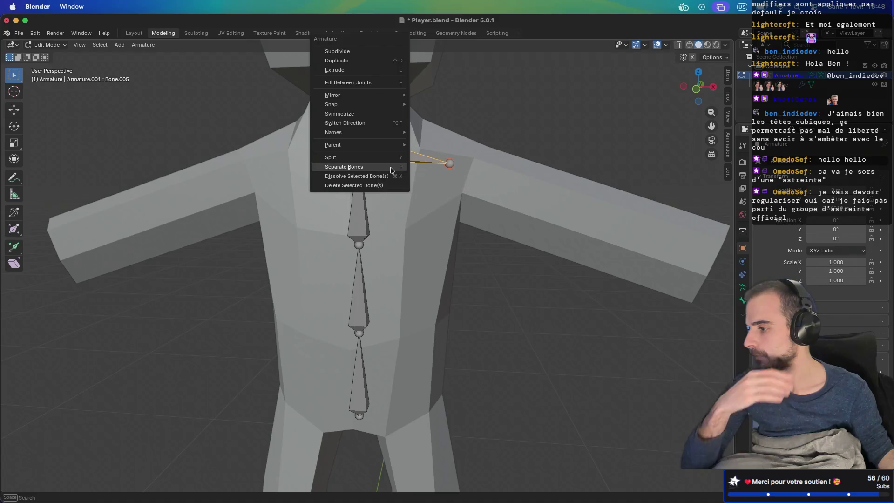
Separate the shoulder bone into its own armature and try parenting it to Bone.002 with Keep Offset
click(392, 168)
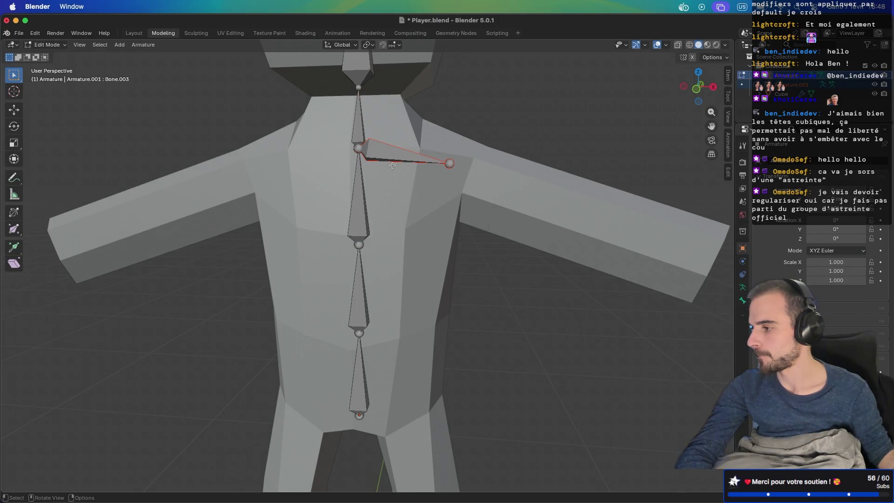
click(361, 204)
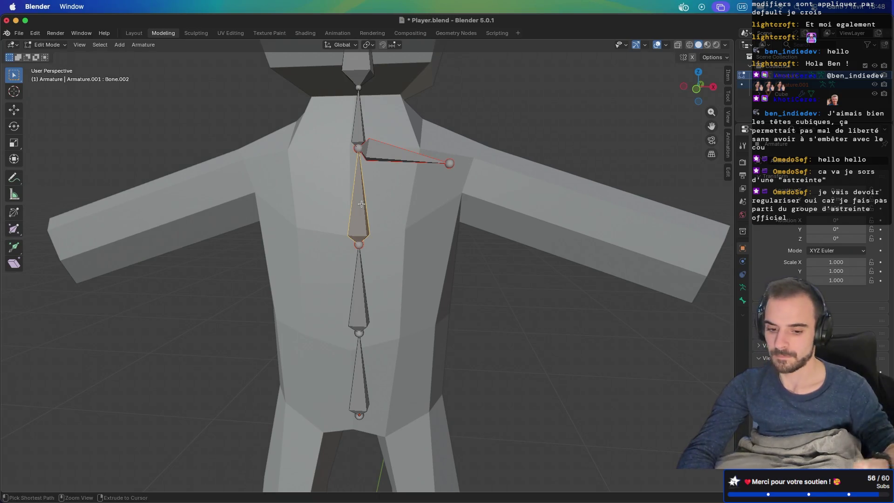
key(ctrl+p)
click(363, 206)
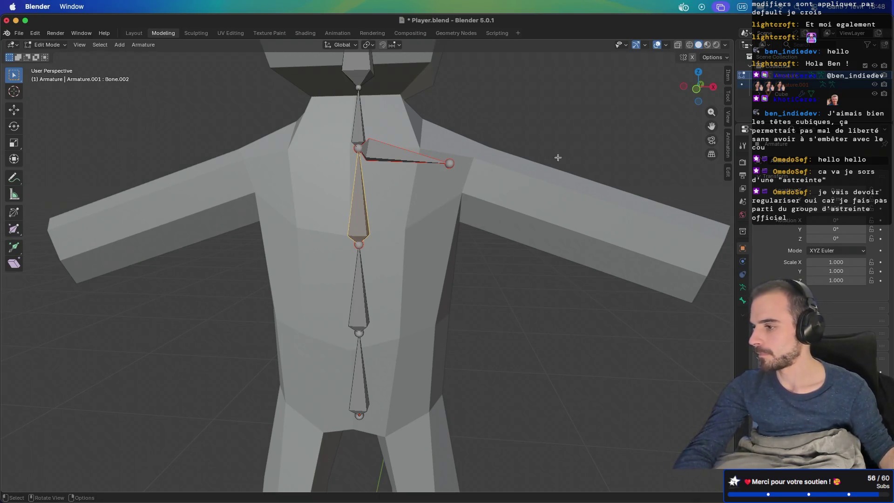
click(489, 152)
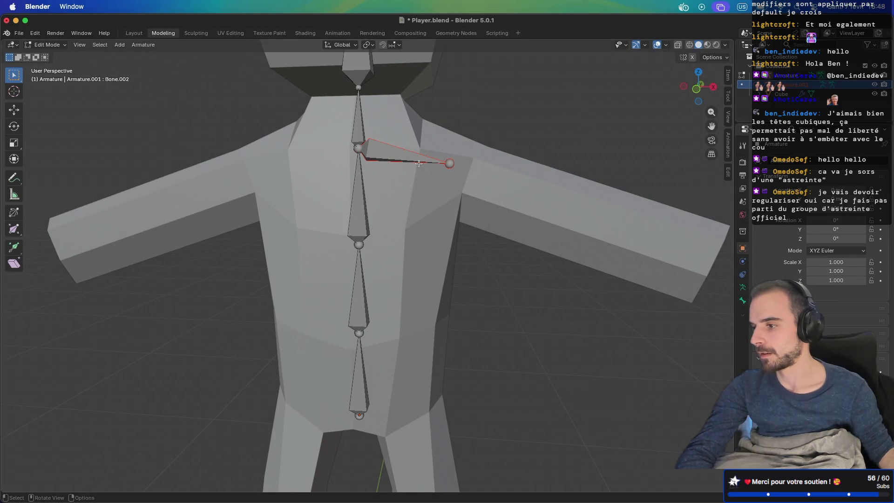
key(Tab)
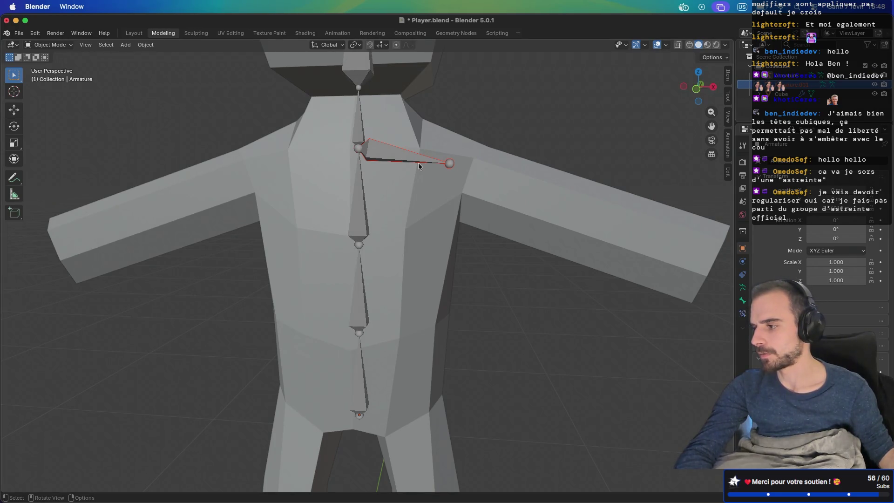
Place the shoulder-bone armature near the shoulder and select it together with the spine armature
key(shift+d)
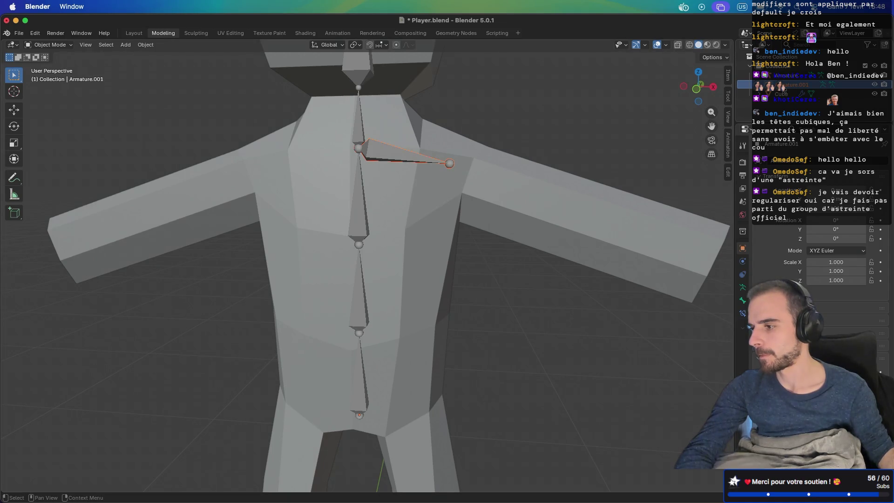
click(583, 167)
mouse_move(589, 166)
middle_down()
mouse_move(438, 189)
mouse_move(477, 212)
mouse_move(390, 214)
mouse_move(499, 197)
mouse_move(519, 177)
middle_up()
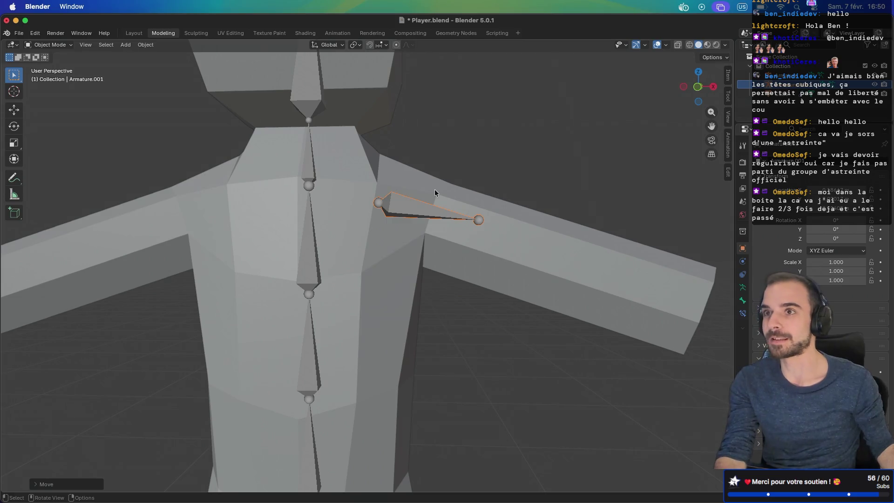
mouse_move(422, 211)
middle_down()
mouse_move(452, 206)
mouse_move(415, 217)
middle_up()
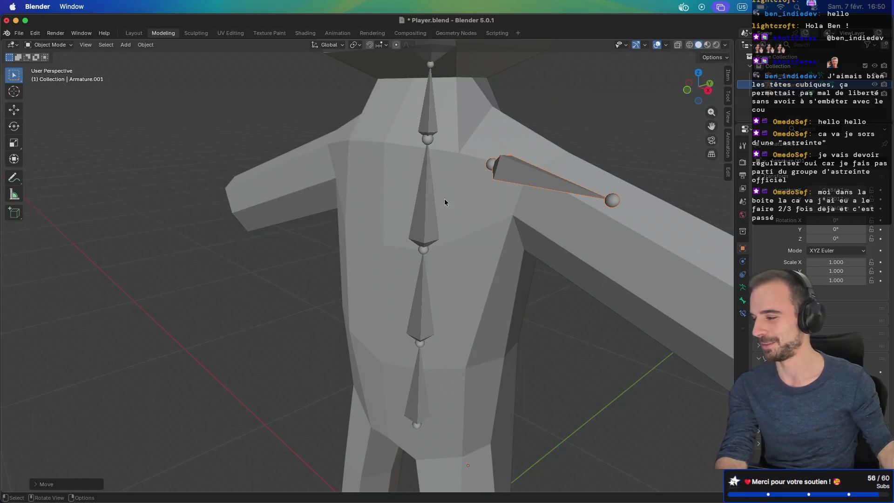
middle_drag(421, 199, 477, 195)
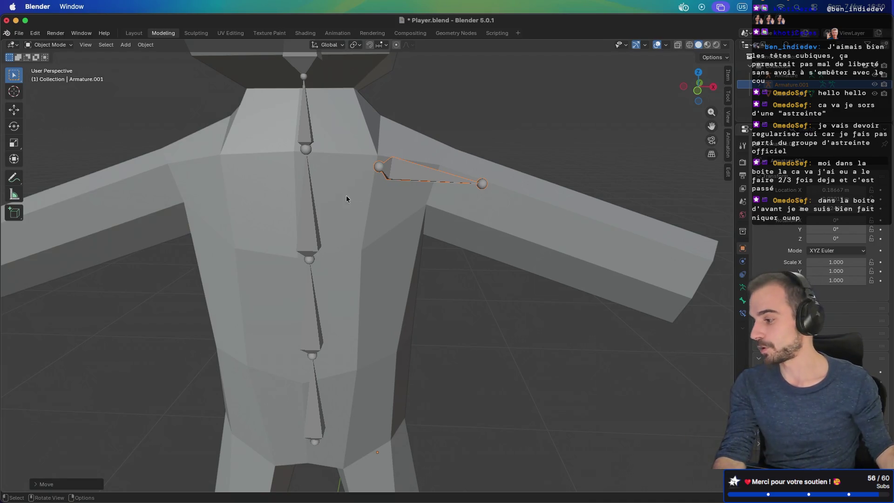
shift+click(309, 216)
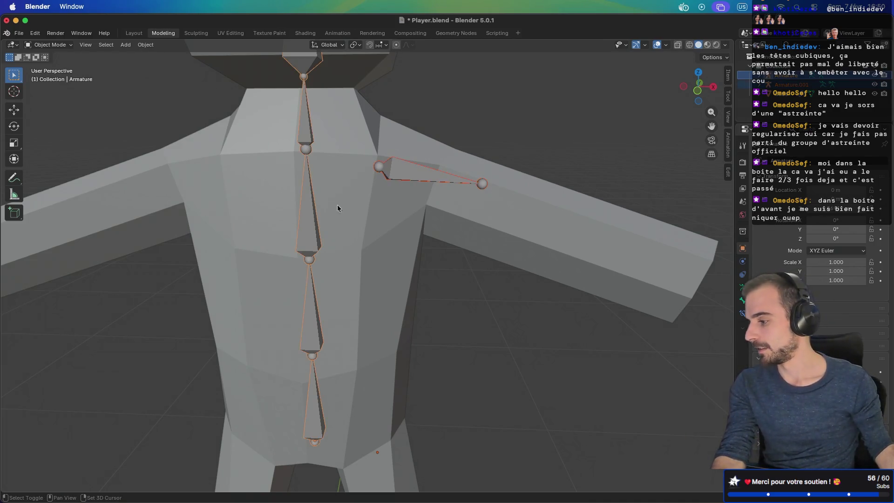
Parent the shoulder armature to the spine armature, then select the shoulder bone with Bone.002 active
key(super+p)
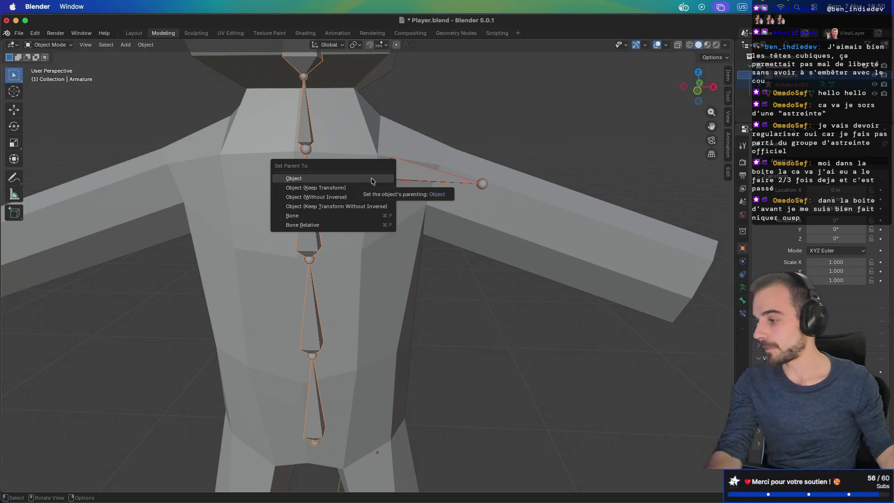
click(372, 181)
key(Tab)
click(413, 173)
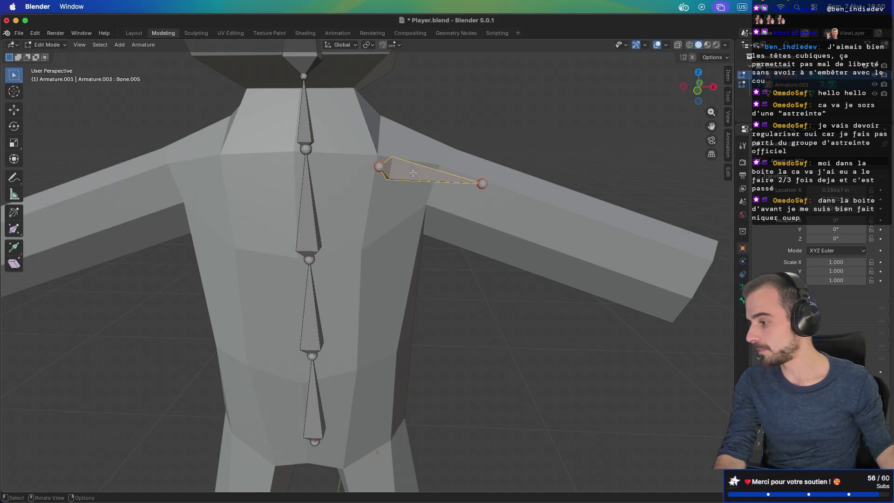
shift+click(311, 220)
key(ctrl+p)
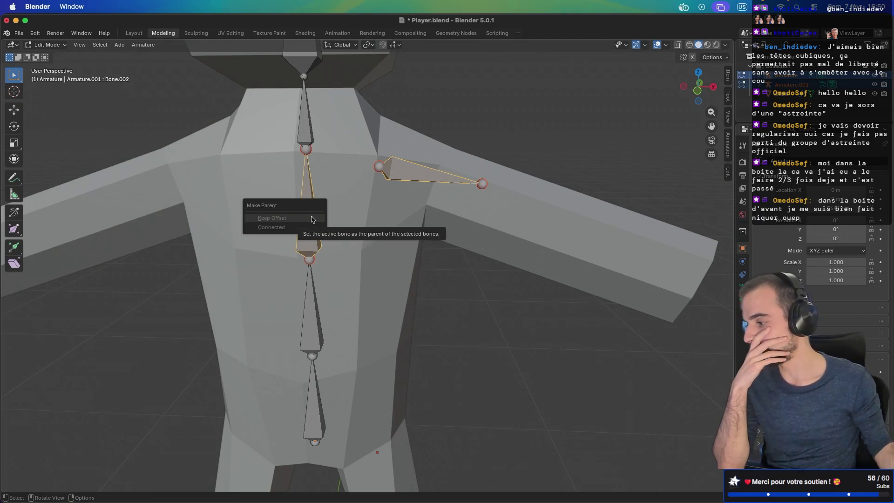
click(421, 177)
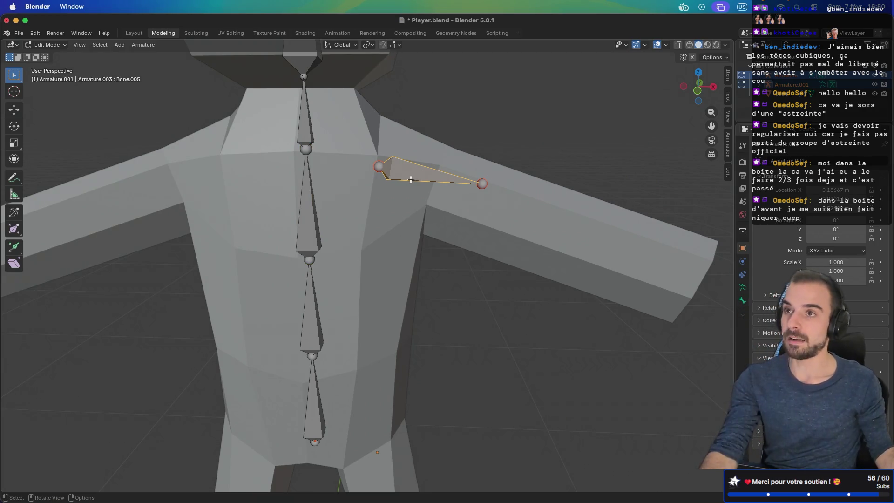
Return to Object Mode and delete the stray arm armature Armature.001
right_click(410, 180)
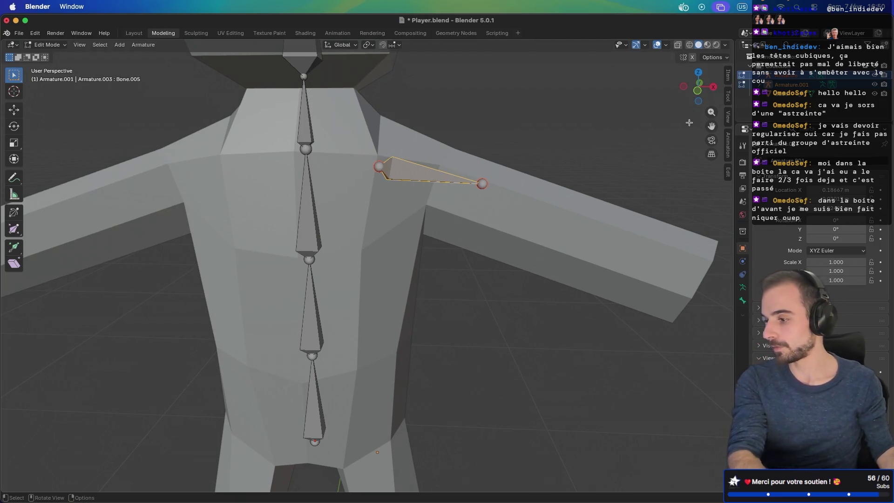
key(Tab)
click(806, 85)
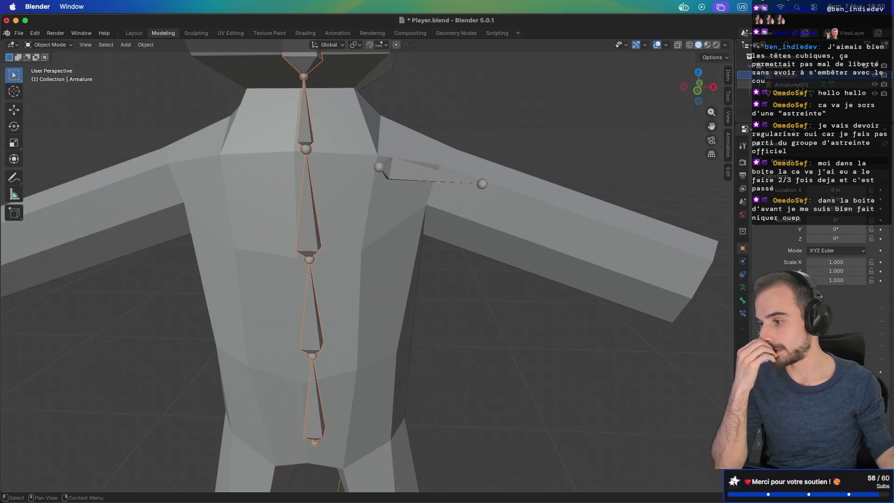
key(Delete)
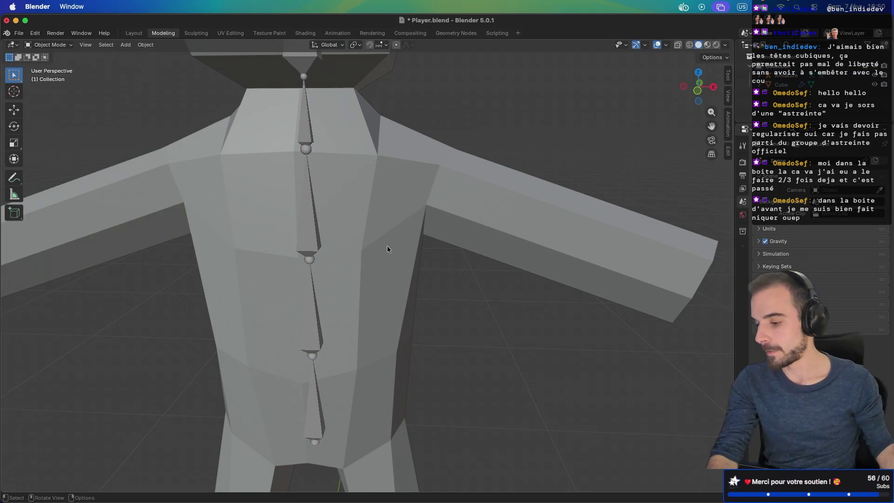
Add a new bone to the main armature and move it up to the chest
click(769, 75)
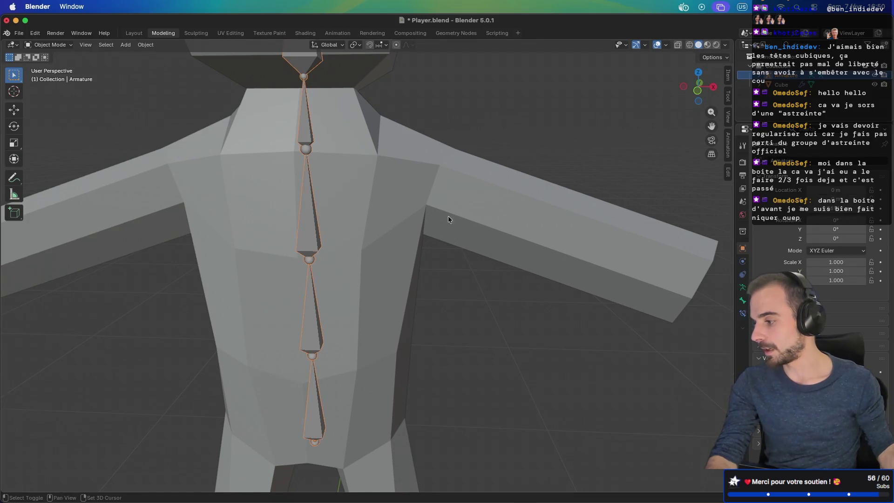
scroll(448, 216, down, 3)
key(Tab)
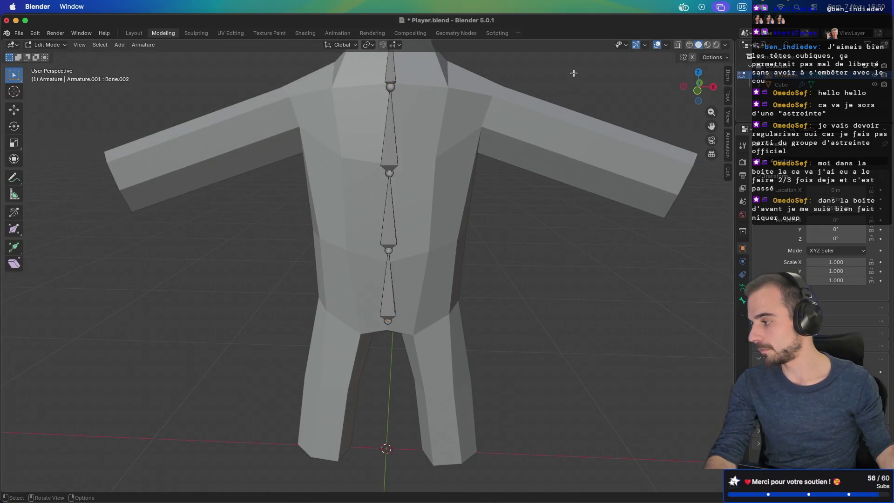
shift+middle_drag(577, 96, 542, 127)
key(shift+a)
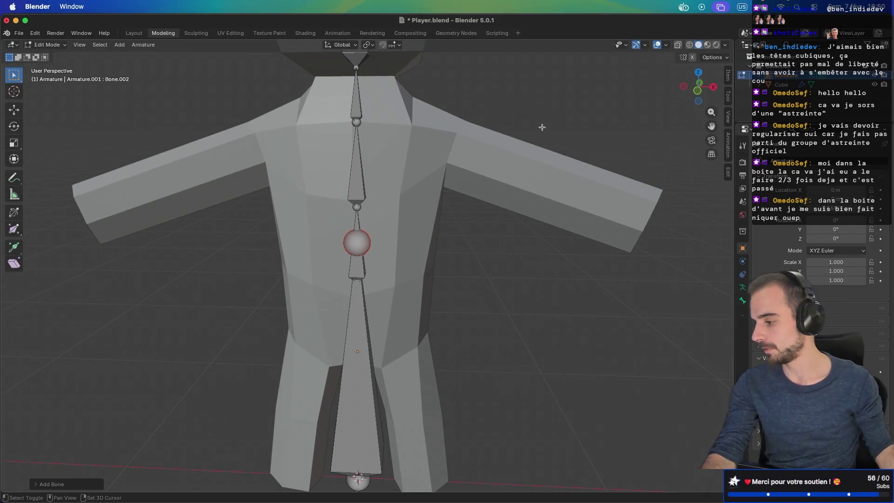
click(355, 451)
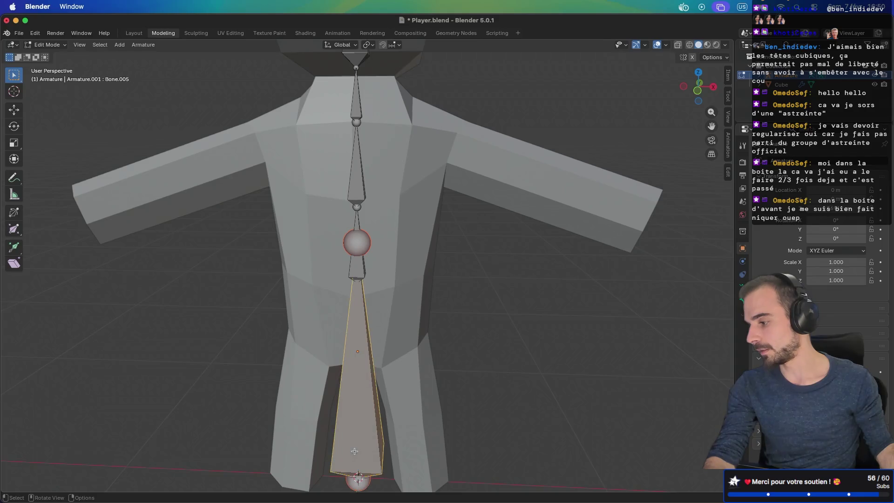
key(g)
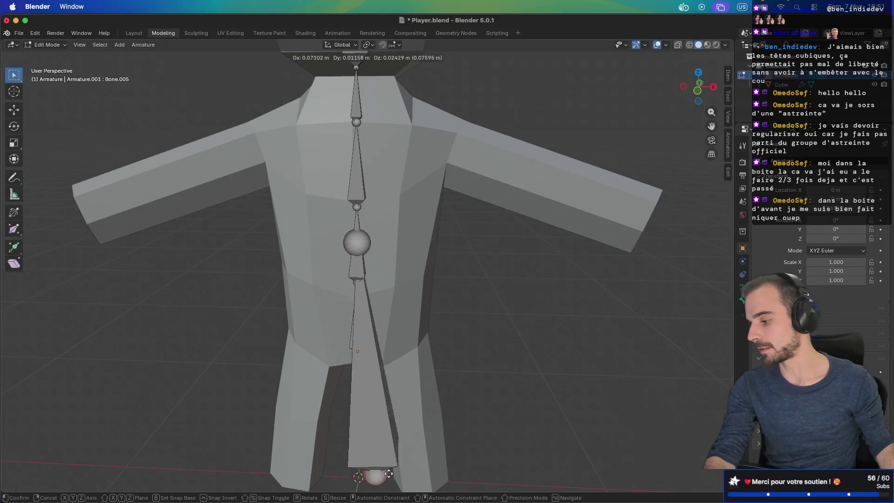
click(426, 136)
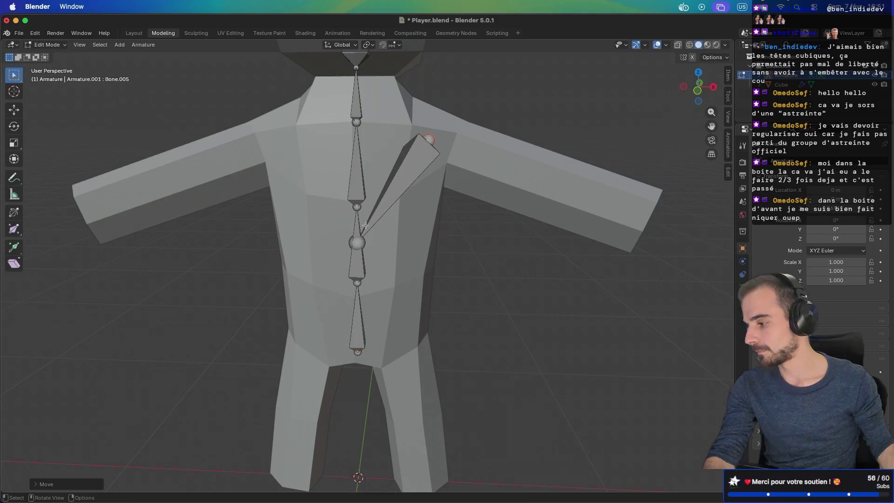
Drag the new bone's tip into the right arm and extrude forearm bone Bone.006 to the wrist
click(366, 237)
key(g)
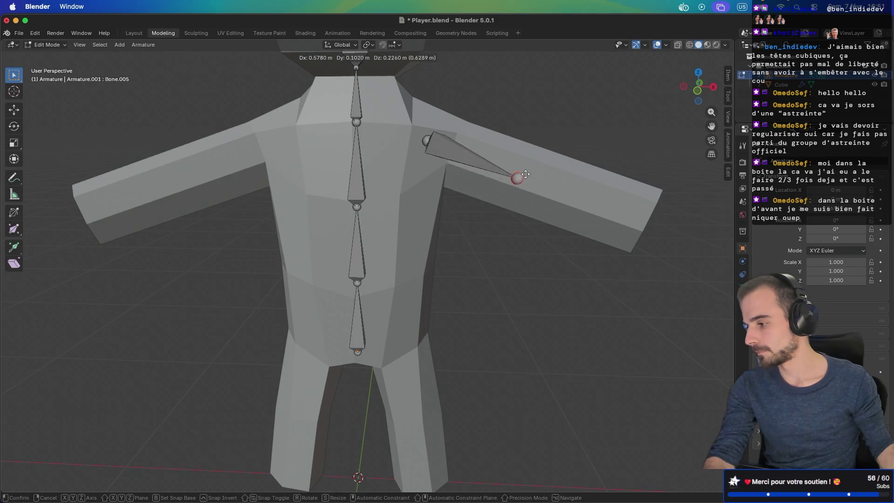
click(527, 172)
key(e)
click(639, 216)
mouse_move(639, 215)
middle_down()
mouse_move(493, 231)
mouse_move(605, 147)
middle_up()
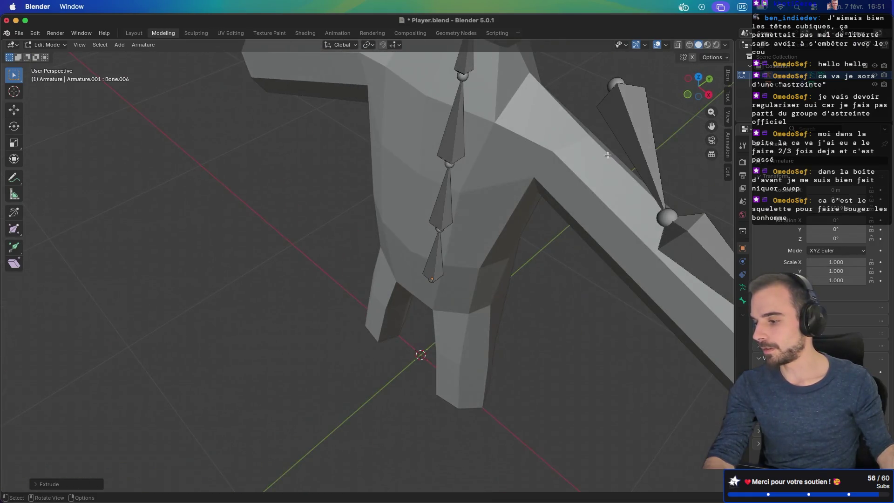
In top view, move the shoulder, elbow and wrist joints inside the arm mesh
key(KP_7)
scroll(603, 144, down, 3)
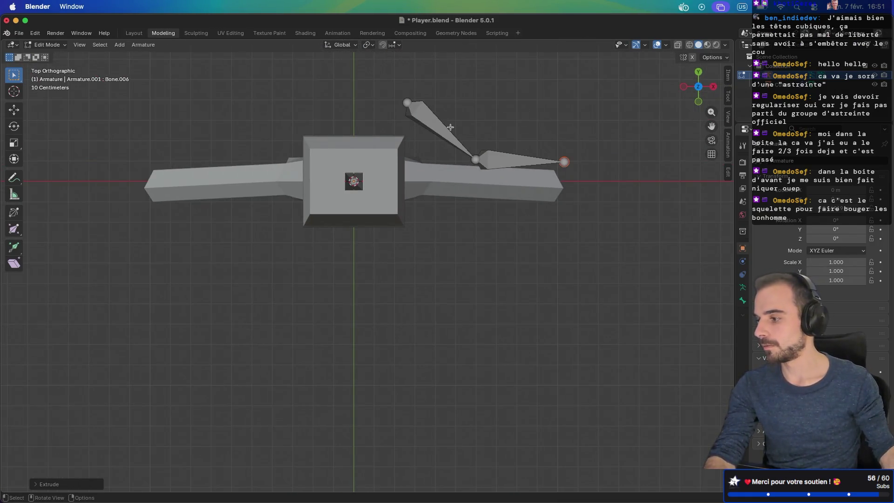
click(407, 99)
key(g)
click(408, 181)
click(476, 159)
key(g)
click(500, 181)
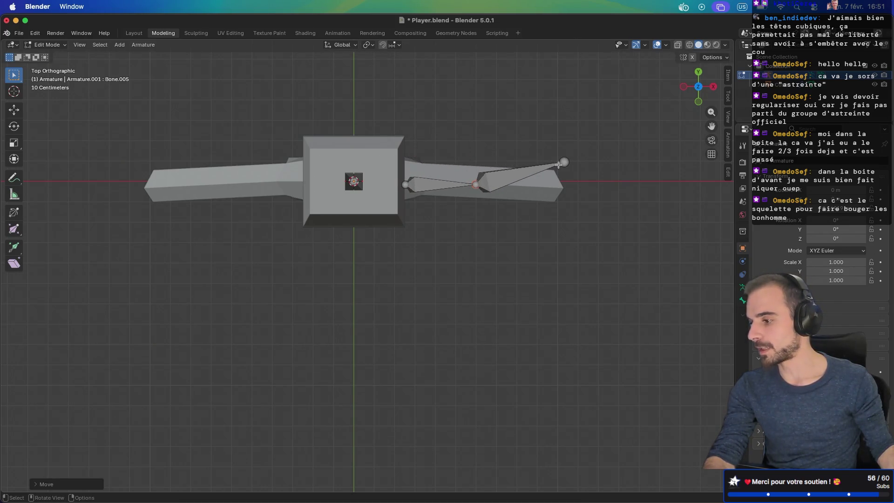
click(562, 163)
key(g)
click(555, 185)
In front view, nudge the shoulder joint and wrist tip further into the arm
middle_drag(436, 199, 413, 118)
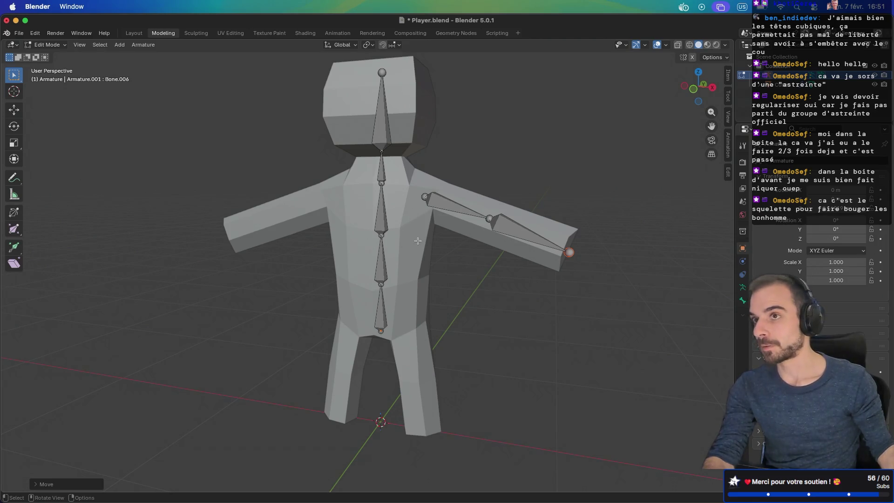
scroll(417, 241, up, 2)
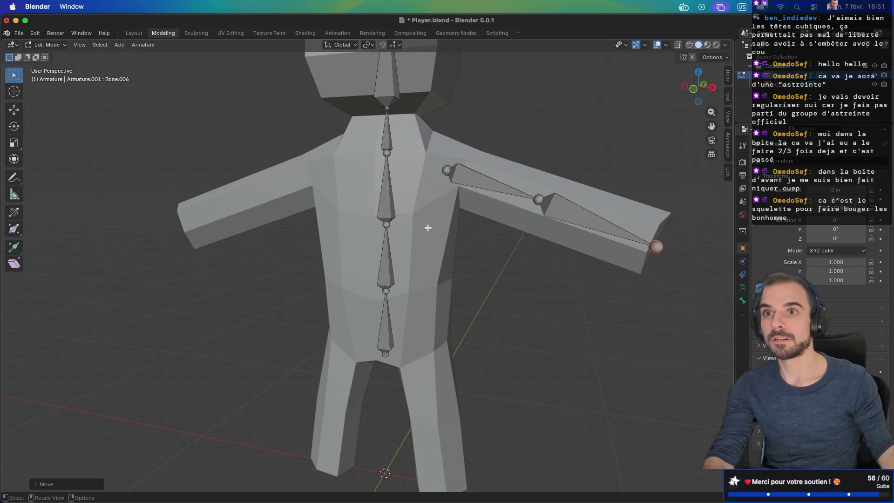
middle_drag(428, 228, 470, 228)
click(387, 166)
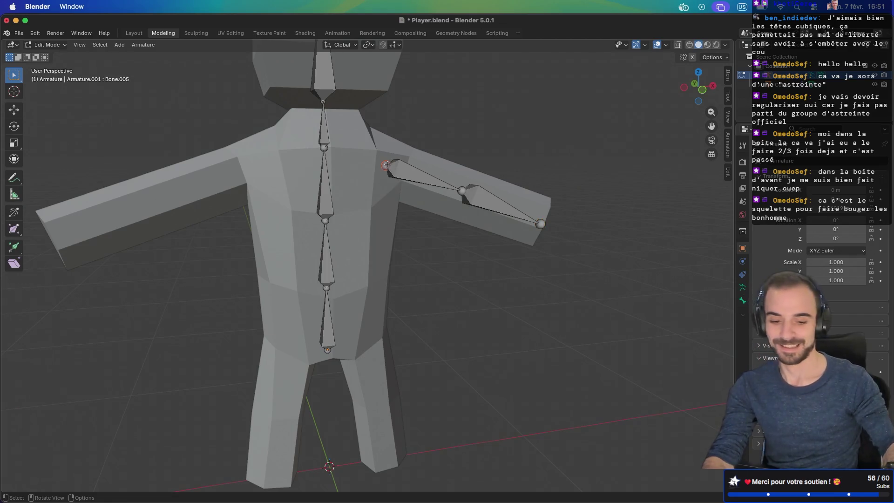
key(KP_3)
key(KP_1)
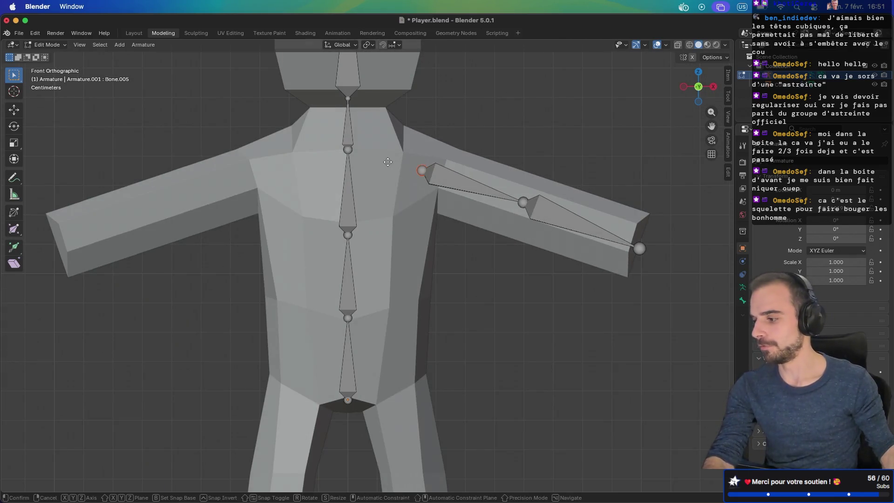
key(g)
click(382, 153)
drag(642, 252, 632, 246)
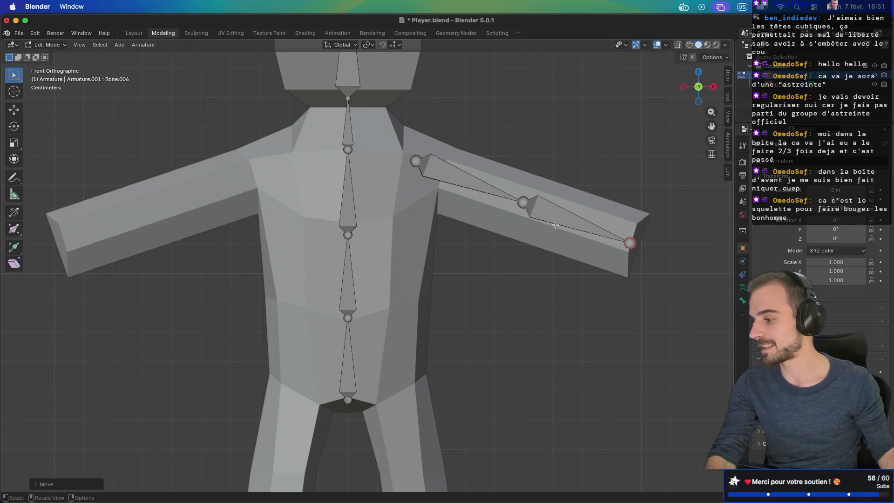
Parent the upper-arm bone to spine bone Bone.002 with Keep Offset
click(416, 162)
click(440, 173)
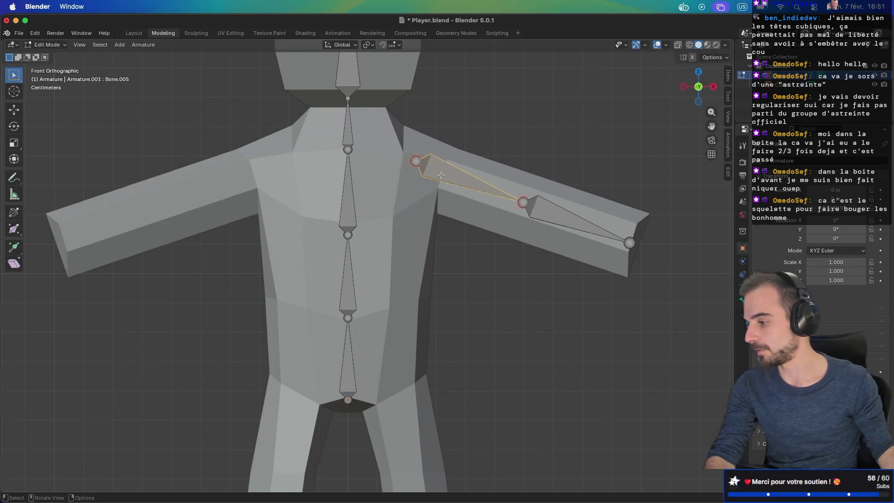
shift+click(351, 202)
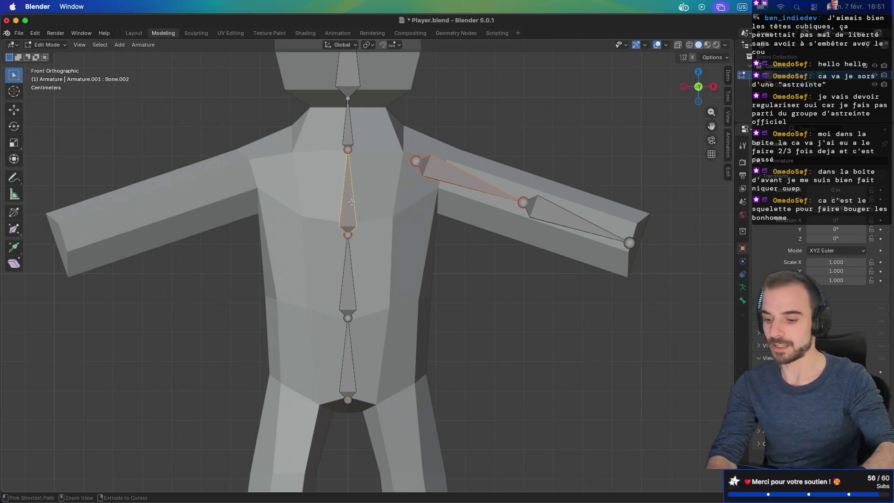
key(ctrl+p)
click(352, 203)
Deselect all bones and add a new bone at the hips for the leg
mouse_move(376, 178)
middle_down()
mouse_move(429, 175)
mouse_move(383, 184)
middle_up()
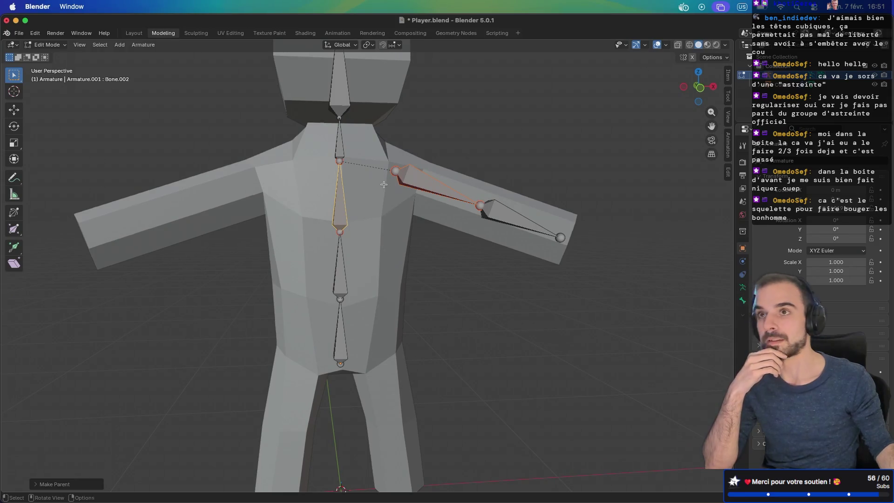
middle_drag(409, 271, 405, 281)
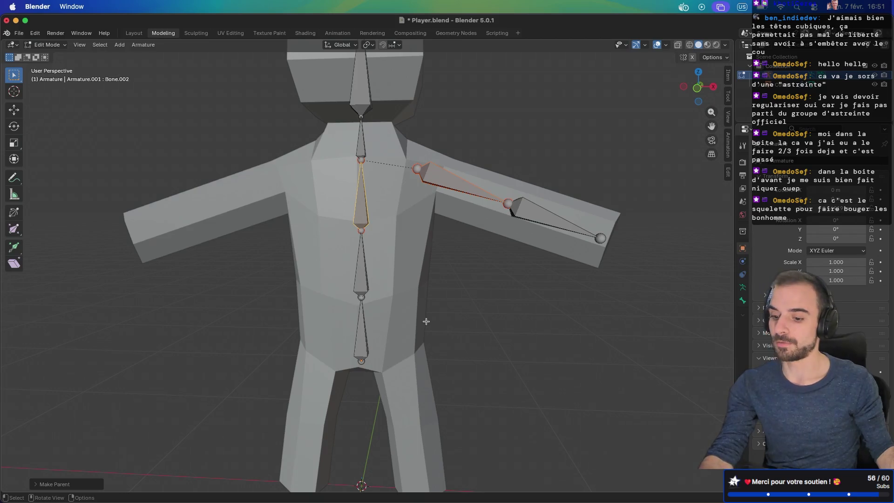
key(alt+a)
key(shift+a)
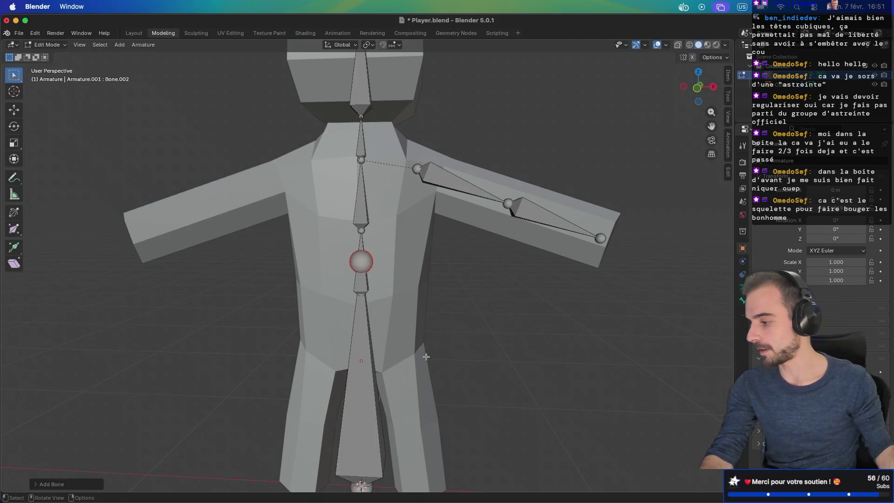
Place a thigh bone from hip to knee in the right-side leg and extrude a shin bone to the foot
shift+middle_drag(428, 379, 444, 269)
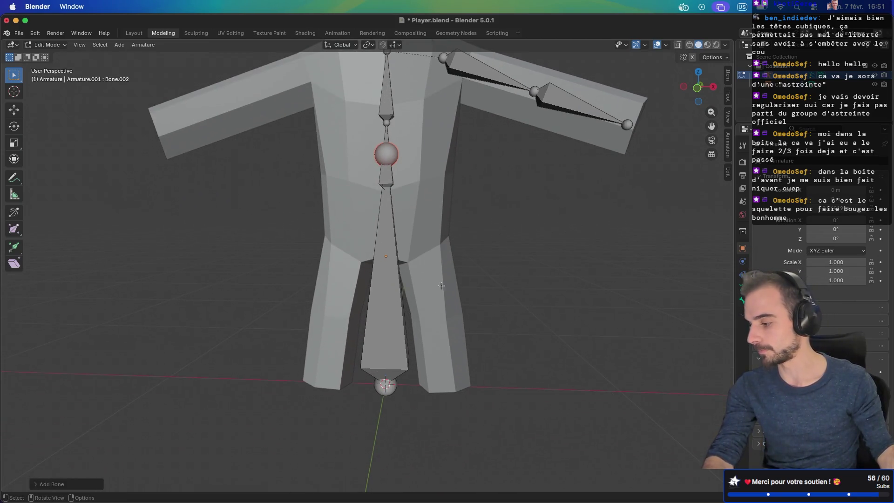
click(389, 155)
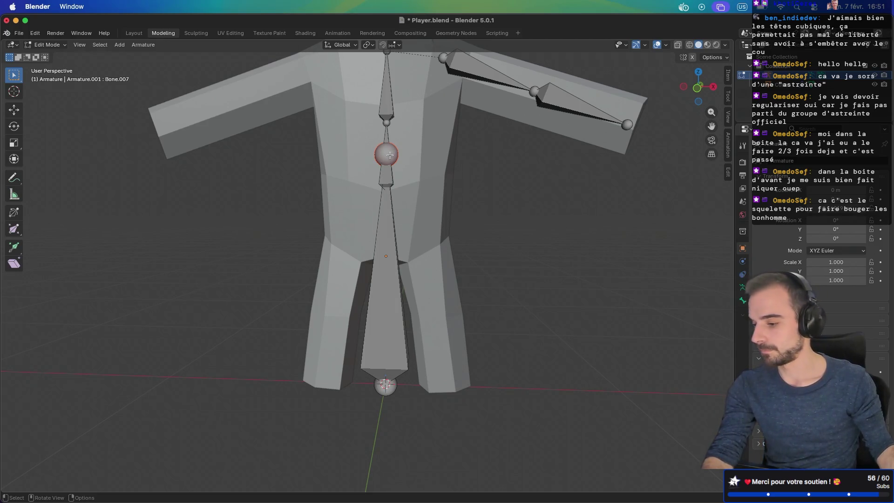
key(KP_1)
key(g)
click(443, 353)
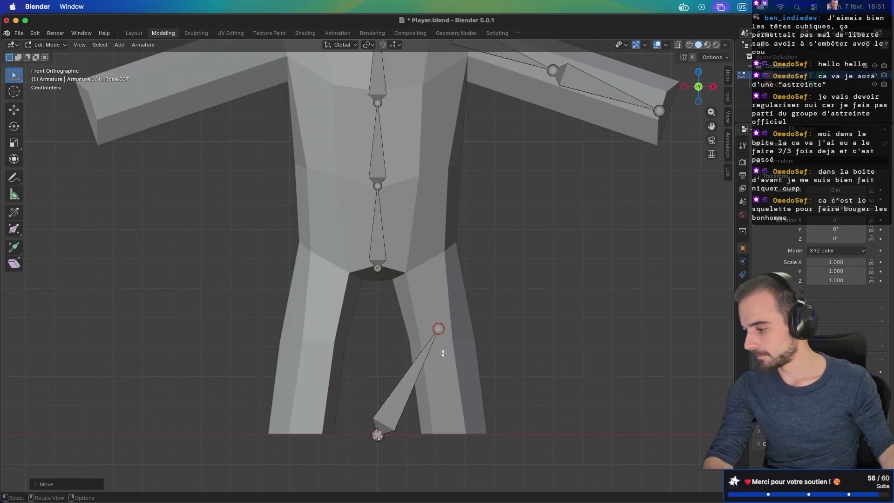
key(g)
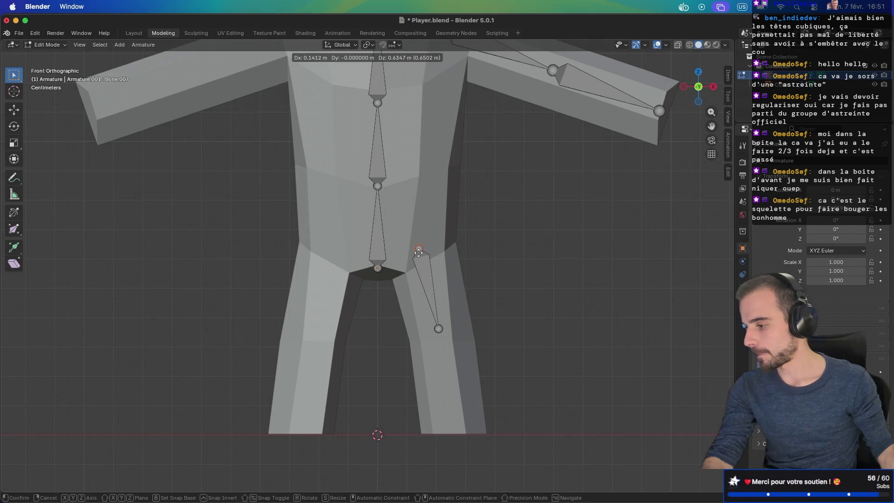
click(419, 253)
click(439, 329)
key(e)
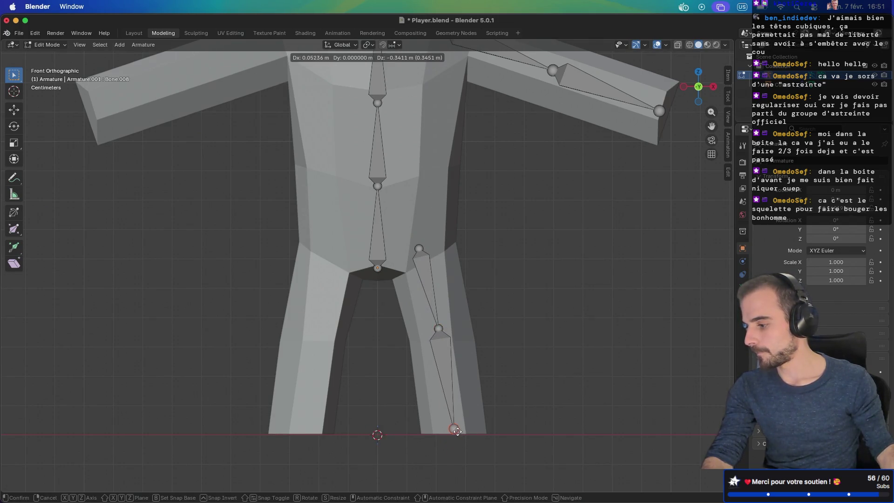
click(454, 429)
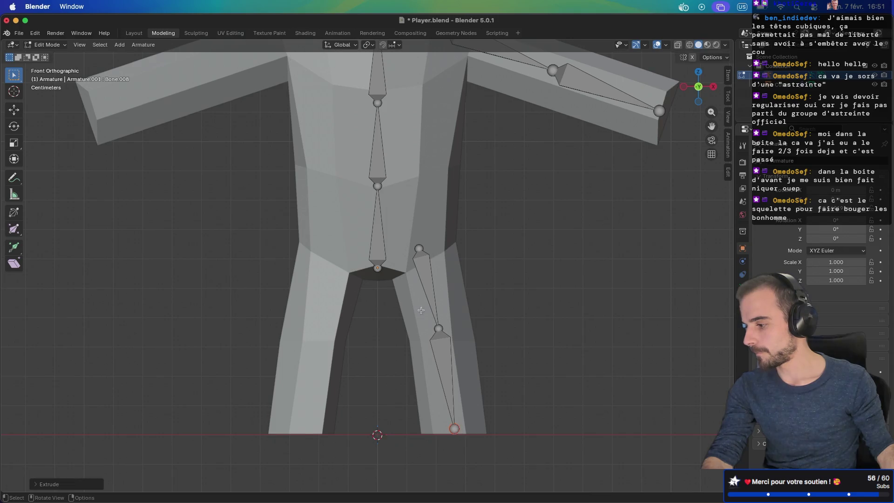
Parent the thigh bone to the lowest spine bone with Keep Offset
click(423, 263)
shift+click(378, 233)
key(ctrl+p)
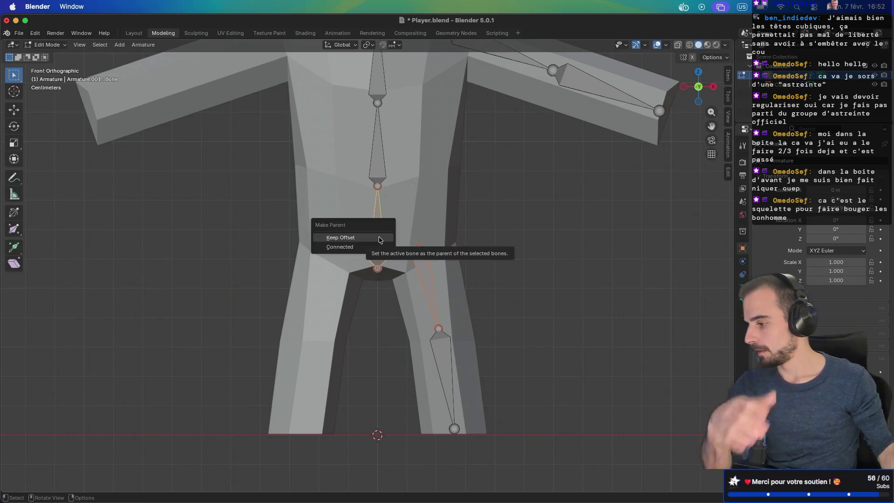
click(380, 239)
mouse_move(463, 257)
middle_down()
mouse_move(373, 256)
mouse_move(537, 252)
mouse_move(456, 247)
middle_up()
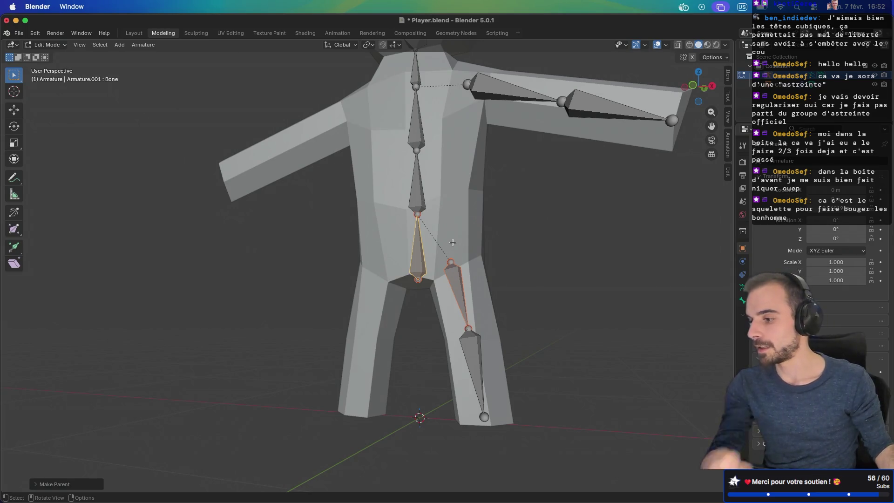
Check the spine bones in Bone Properties, then rename the left thigh bone Hips.L
click(417, 248)
click(420, 192)
click(740, 301)
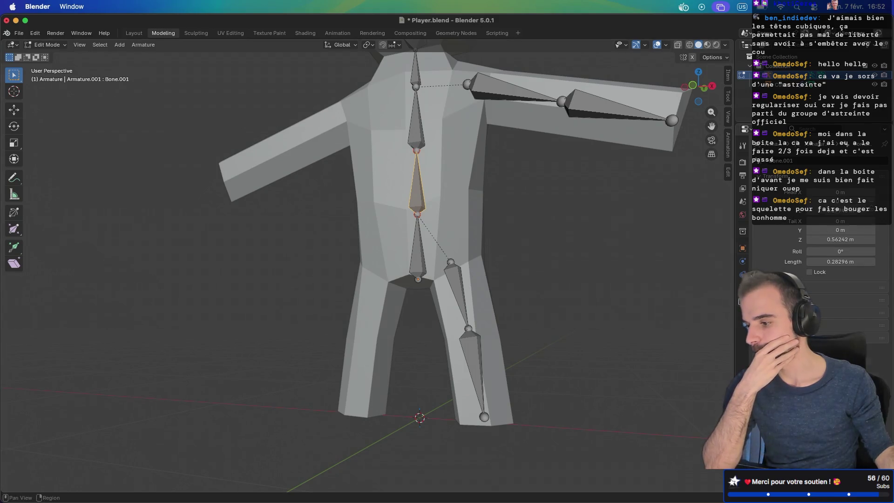
click(415, 247)
click(417, 182)
click(416, 117)
click(416, 70)
click(456, 288)
middle_drag(480, 429, 539, 279)
click(790, 160)
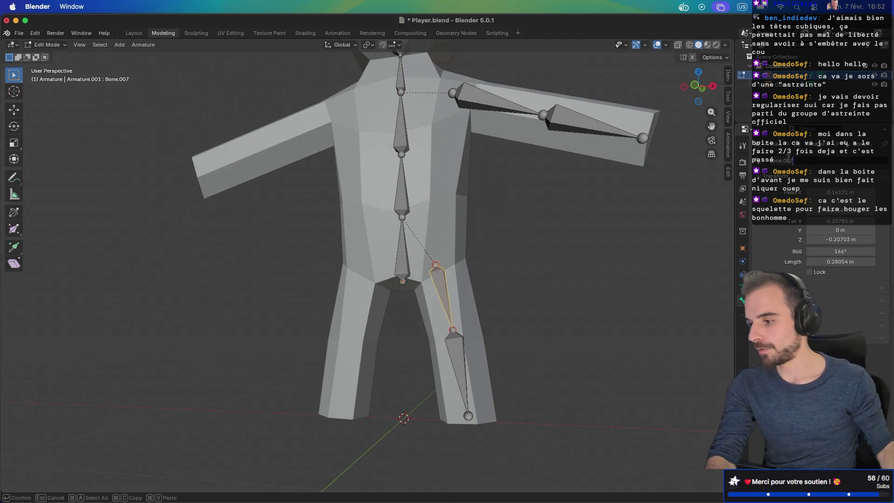
text(hips)
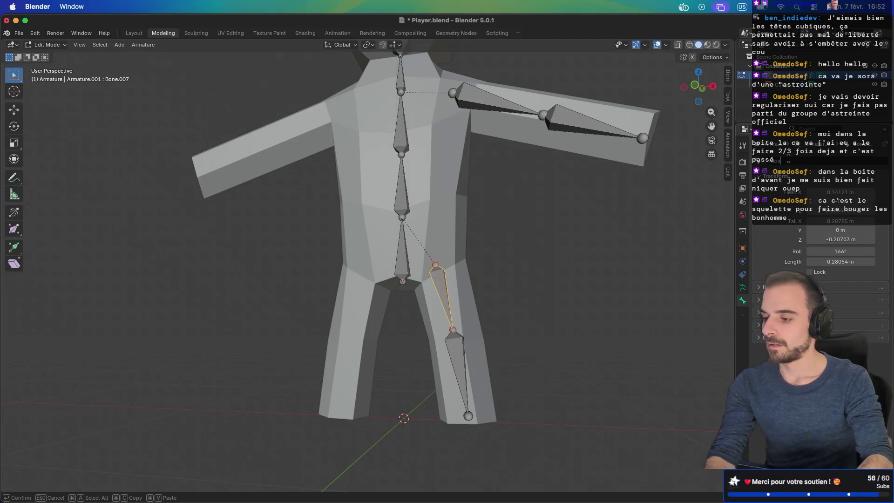
key(Return)
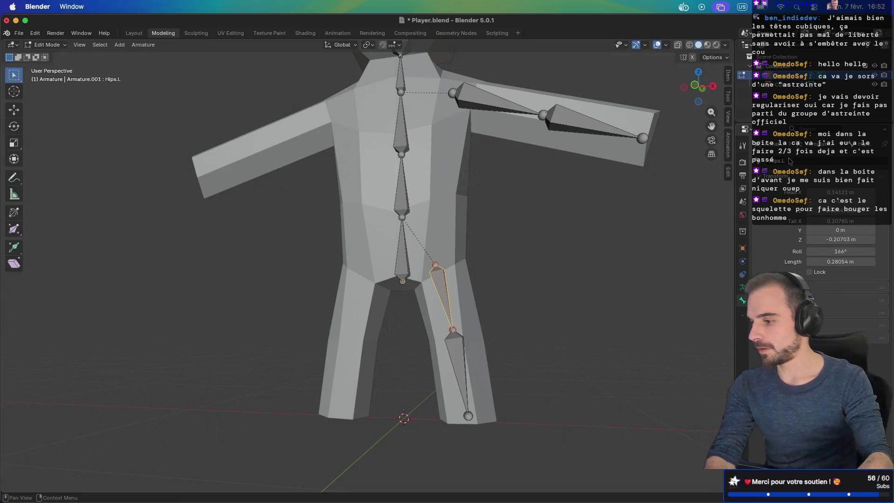
Rename the left lower-leg bone Calf.L
mouse_move(527, 266)
middle_down()
mouse_move(424, 267)
mouse_move(440, 261)
mouse_move(417, 275)
middle_up()
key(KP_1)
click(447, 315)
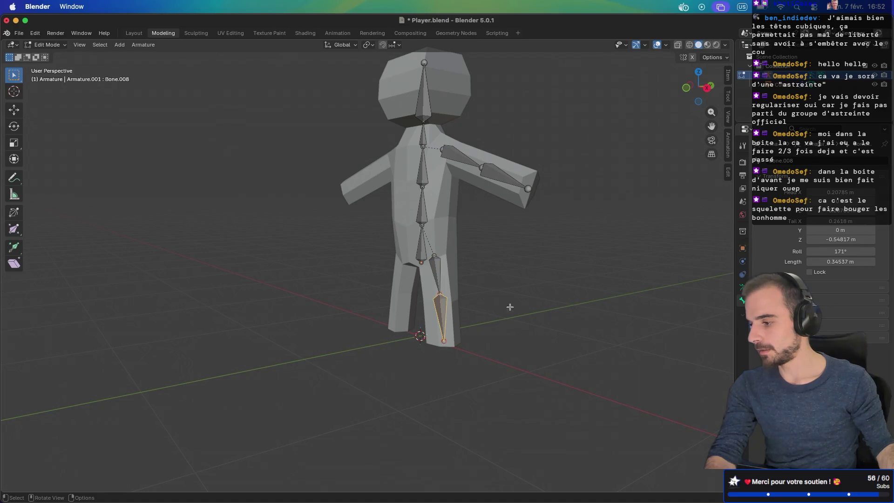
click(794, 160)
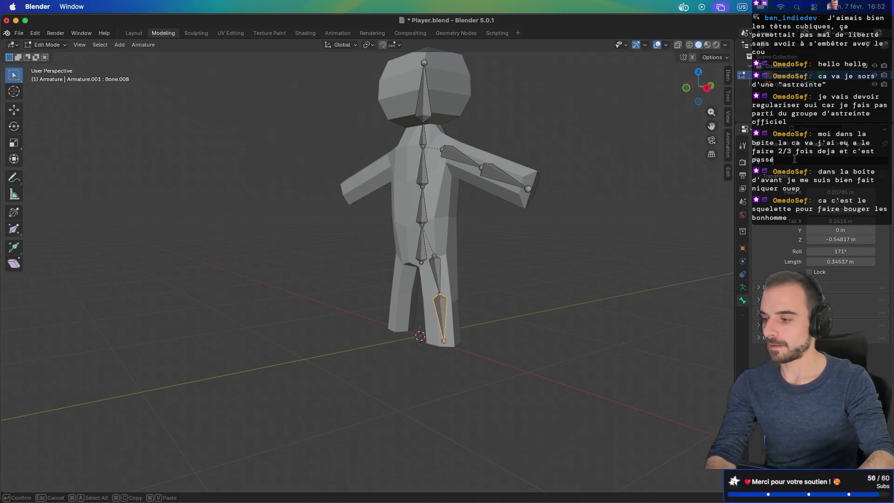
text(Calf.L)
key(Return)
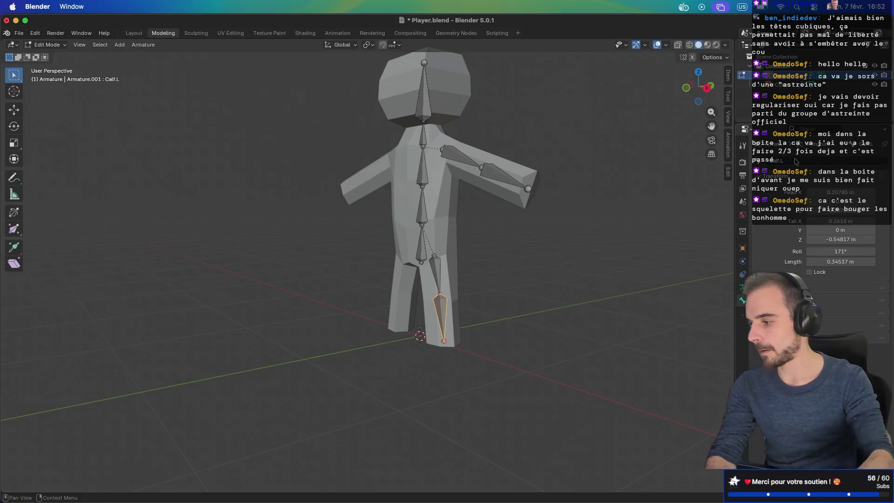
Rename the left arm bones UpperArm.L and LowerArm.L
click(448, 157)
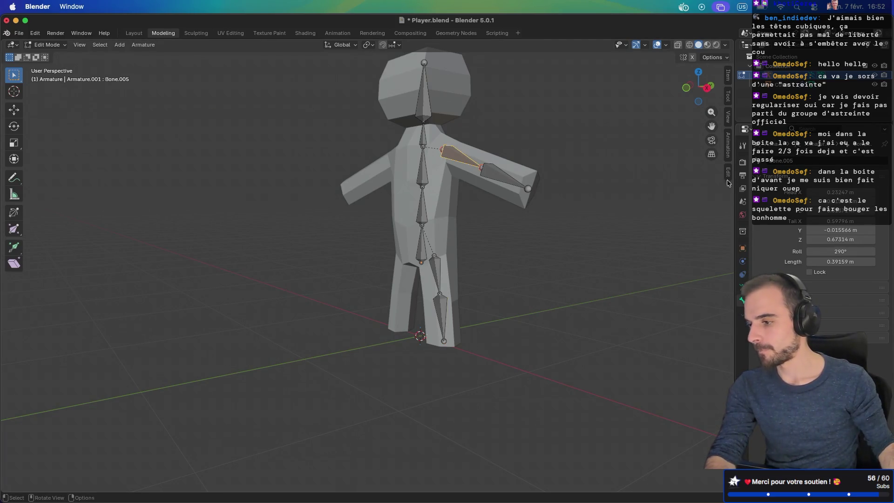
click(784, 161)
text(rArm.L)
key(Return)
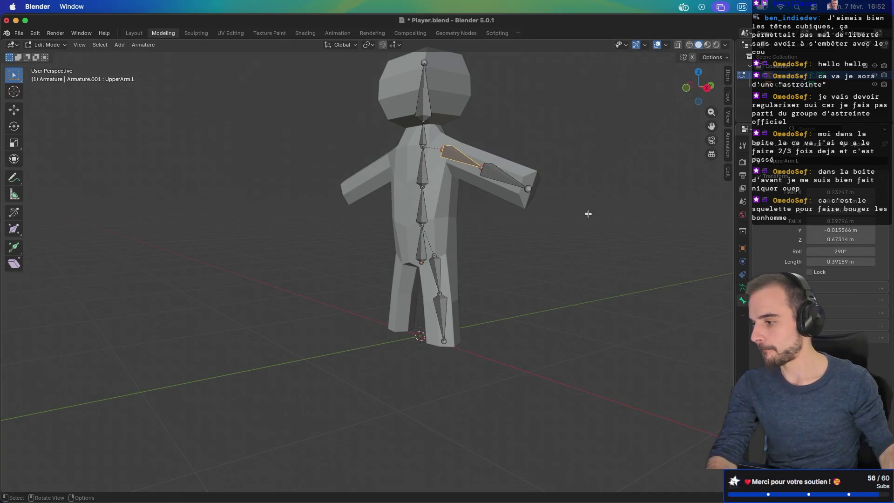
click(502, 180)
click(800, 159)
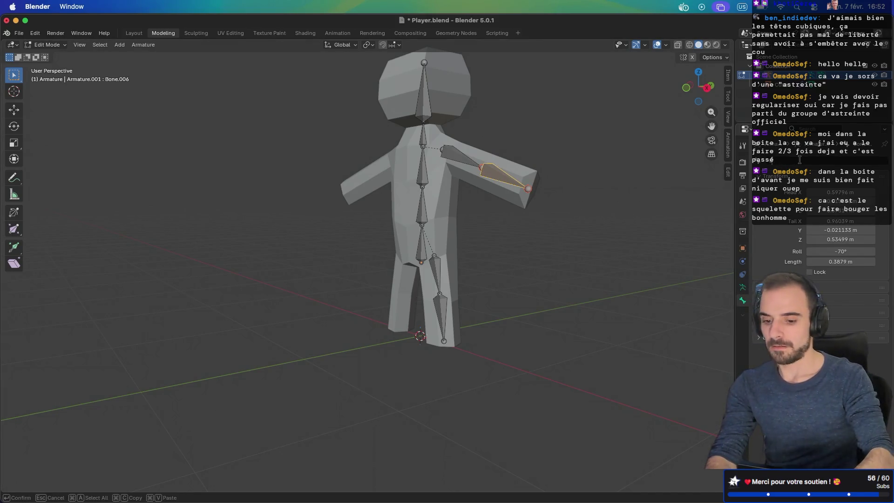
text(LowerArm.L)
key(Return)
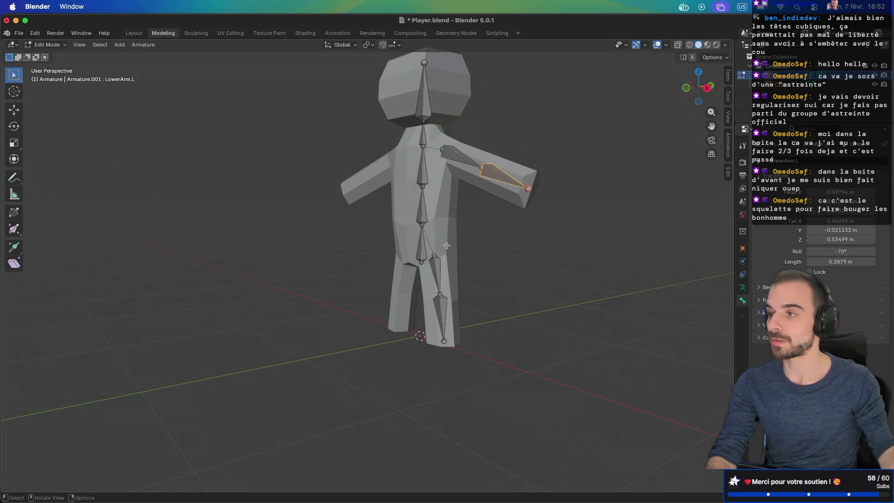
Rename the lowest spine bone Base and begin renaming the bone above it
middle_drag(436, 179, 424, 147)
mouse_move(400, 222)
middle_down()
mouse_move(468, 196)
mouse_move(415, 205)
middle_up()
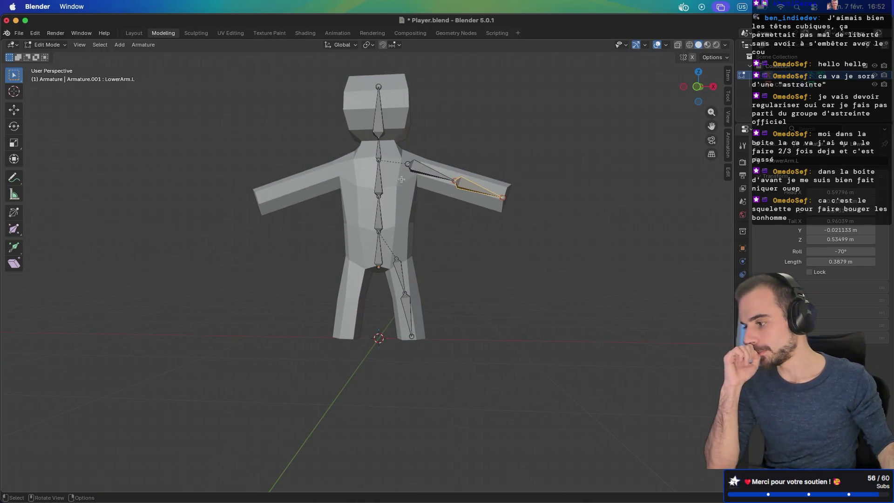
click(394, 238)
middle_drag(394, 238, 433, 228)
click(791, 160)
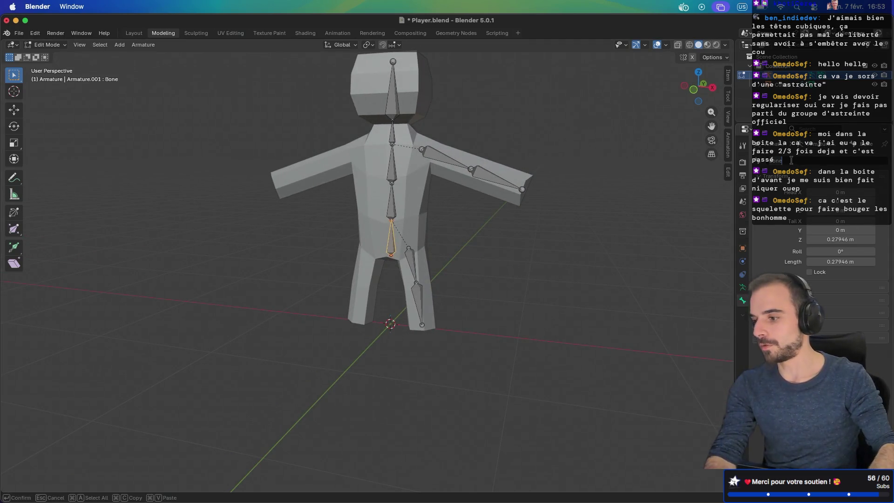
text(Base)
key(Return)
click(393, 210)
click(792, 161)
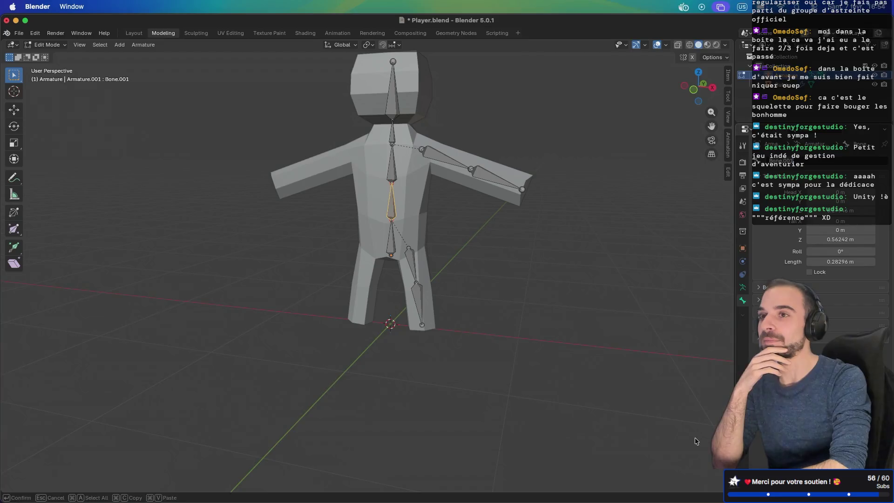
key(ctrl+Right)
key(ctrl+Right)
key(ctrl+Right)
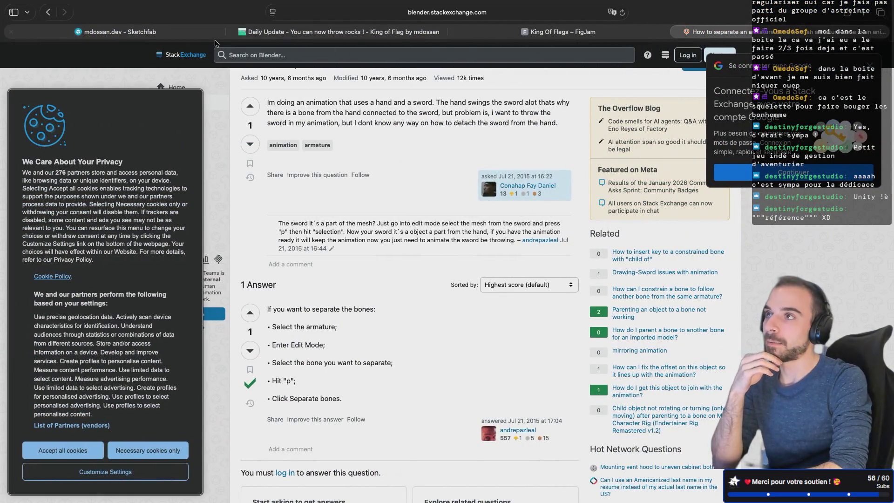
click(247, 32)
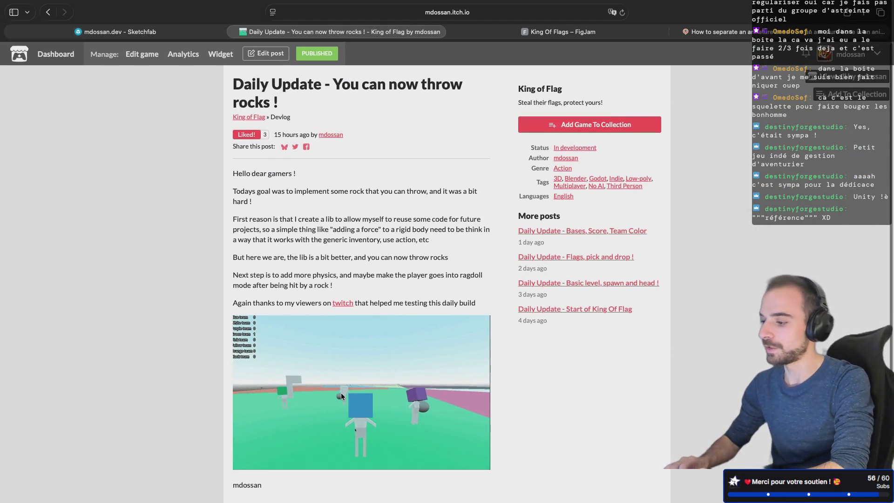
key(super+shift+backslash)
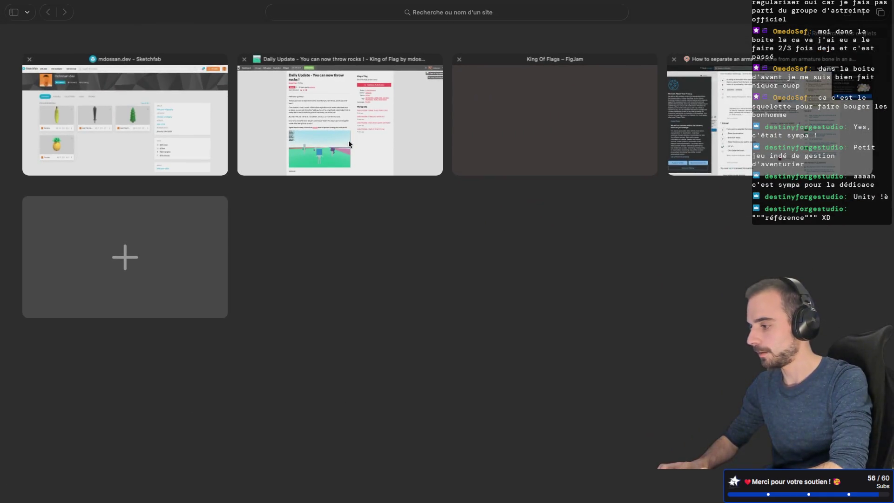
click(348, 141)
ctrl+scroll(320, 412, up, 5)
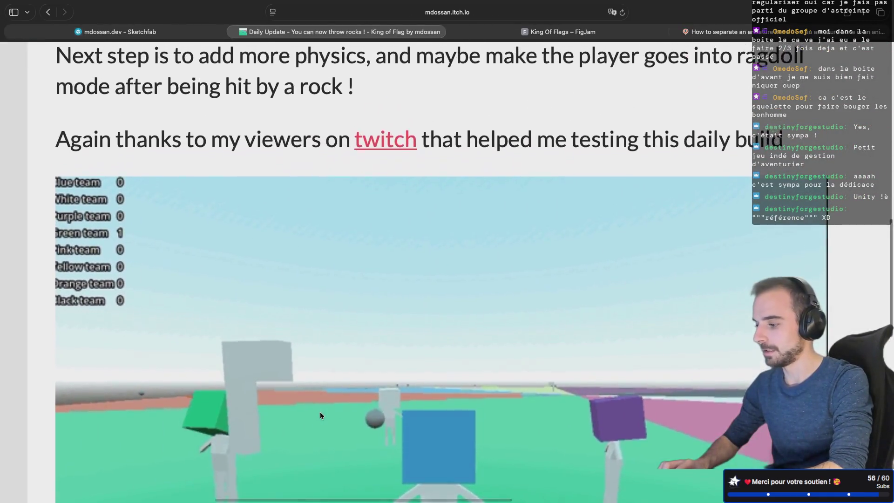
scroll(320, 412, down, 5)
scroll(320, 411, up, 2)
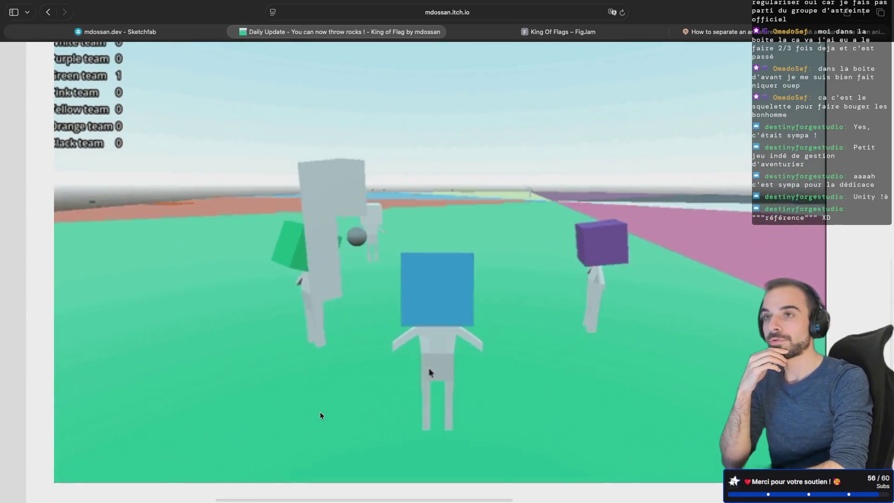
scroll(320, 412, up, 1)
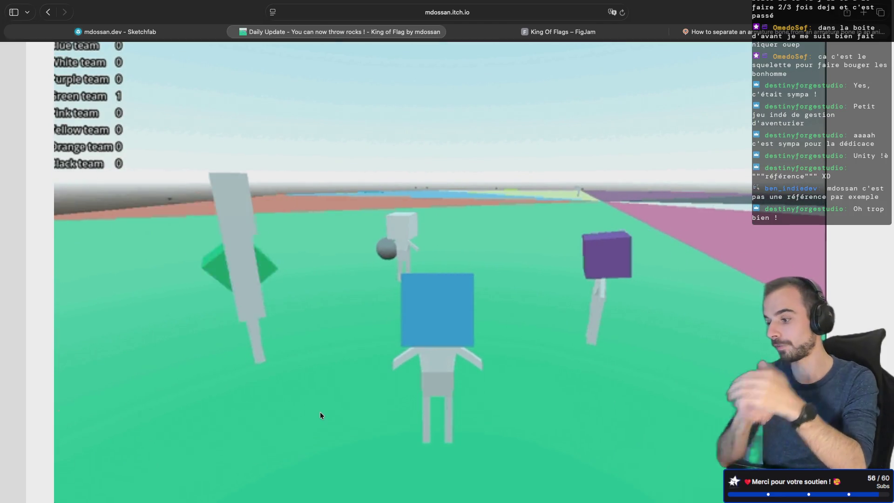
ctrl+scroll(320, 412, down, 5)
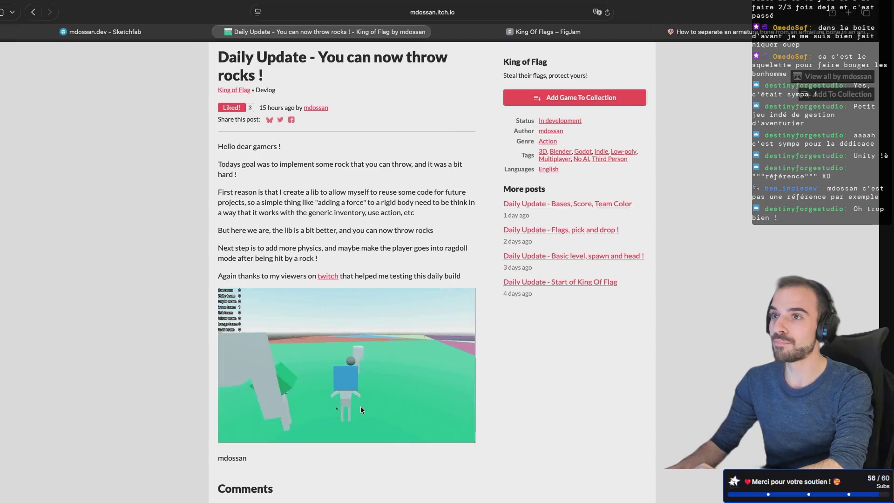
key(ctrl+Right)
key(ctrl+Right)
key(ctrl+Right)
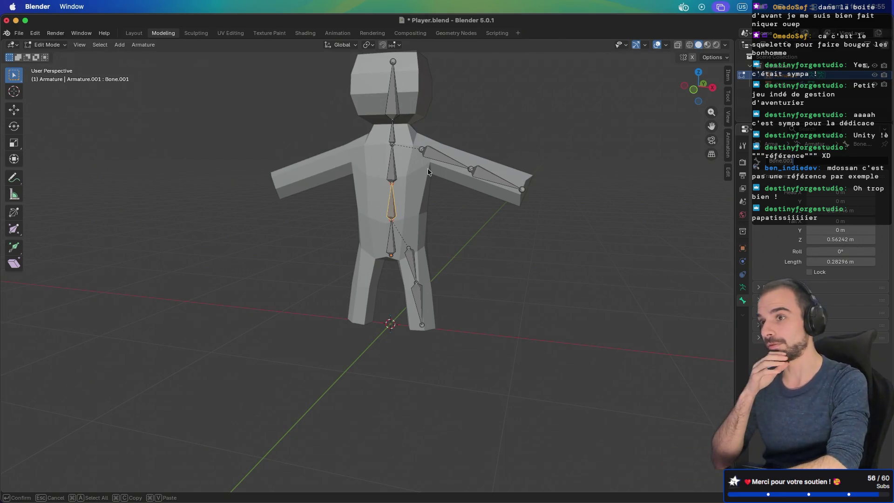
Switch Spaces from Blender to the Safari itch.io devlog post about throwing rocks
key(ctrl+Left)
key(ctrl+Left)
key(ctrl+Right)
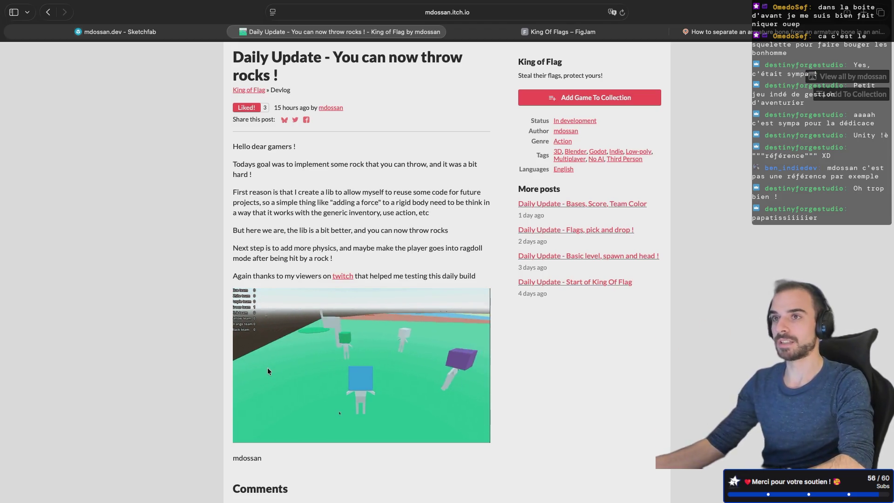
Switch Spaces to the full-screen Terminal, then move on to the next desktop
key(ctrl+Right)
key(ctrl+Right)
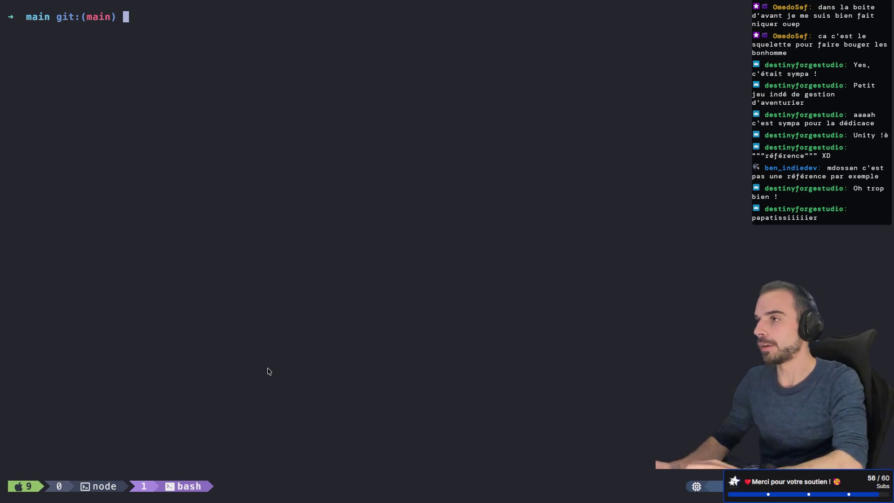
key(ctrl+Right)
Switch Spaces back to Blender showing Player.blend's rigged character
key(ctrl+Left)
key(ctrl+Left)
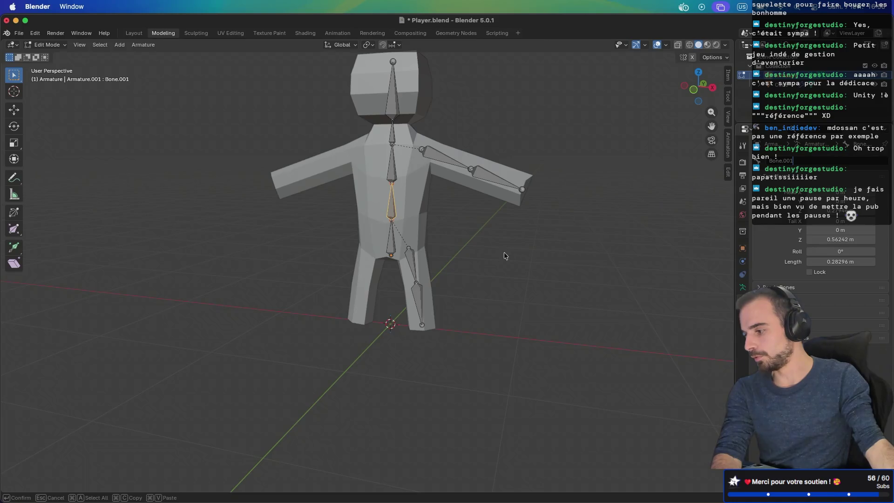
click(389, 244)
click(395, 246)
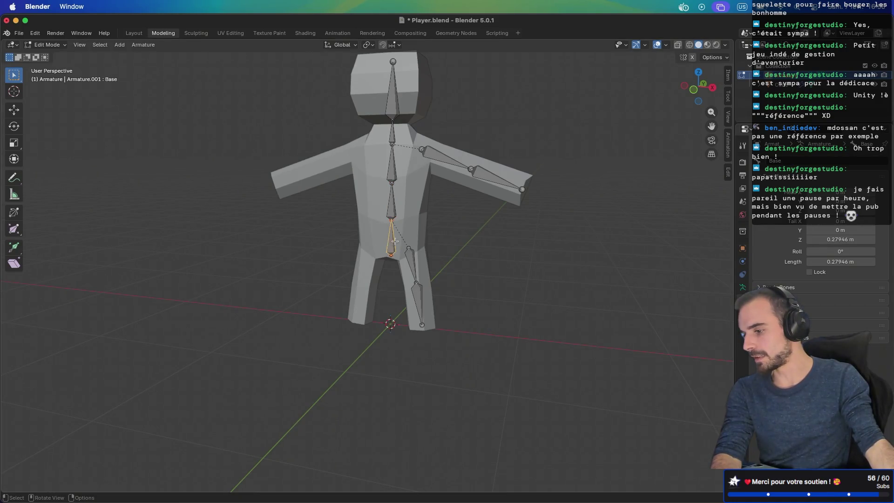
click(392, 203)
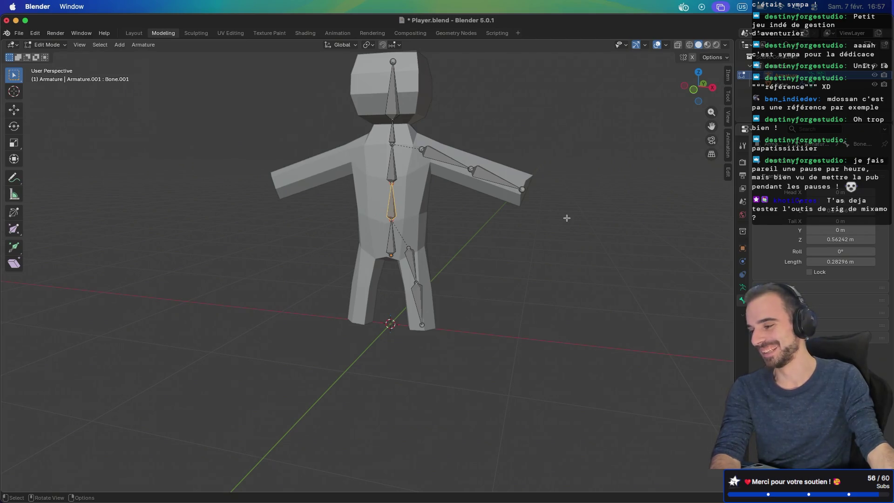
right_click(735, 124)
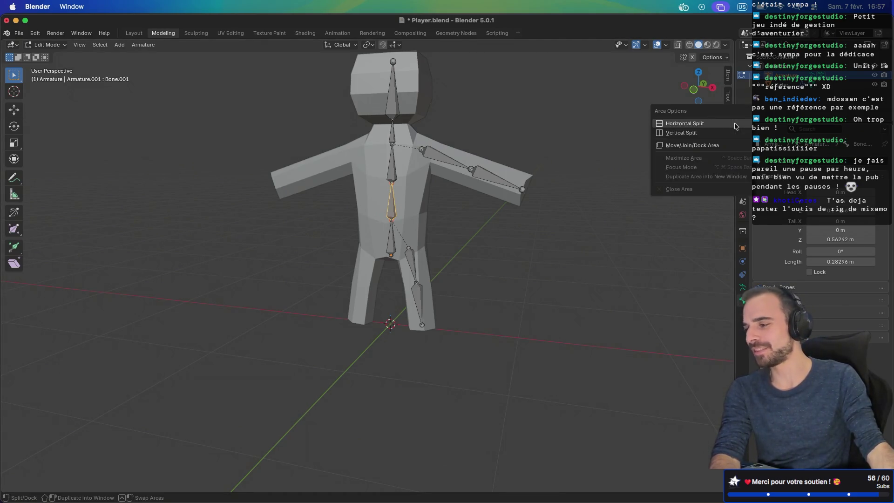
key(Escape)
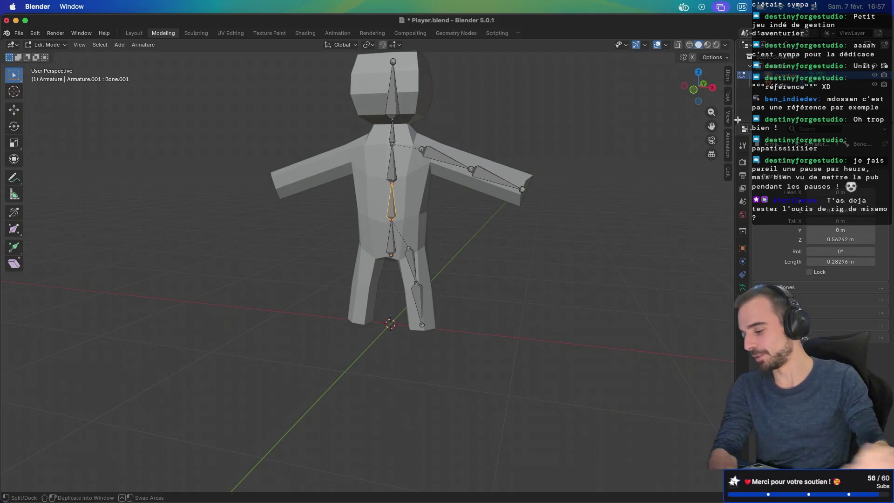
key(ctrl+Right)
key(ctrl+Right)
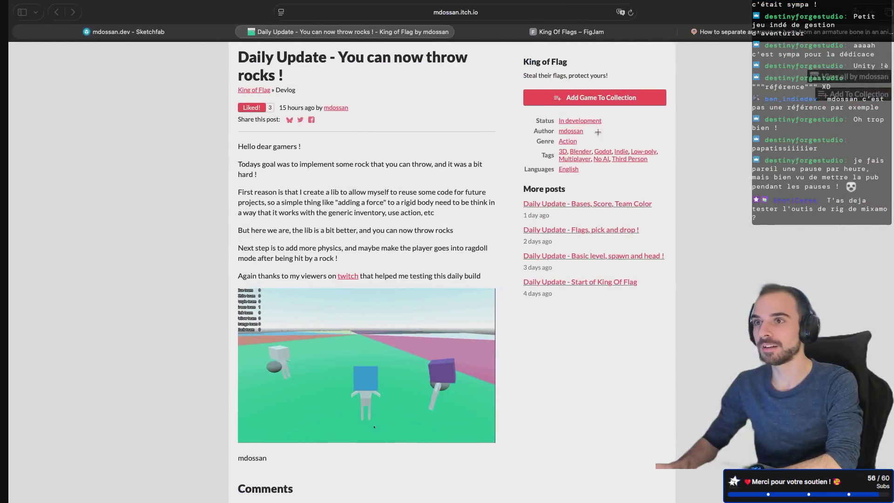
Search the web for 'rig mixamo' in a new tab and open the Mixamo website
key(super+t)
text(rig mixamo)
key(Return)
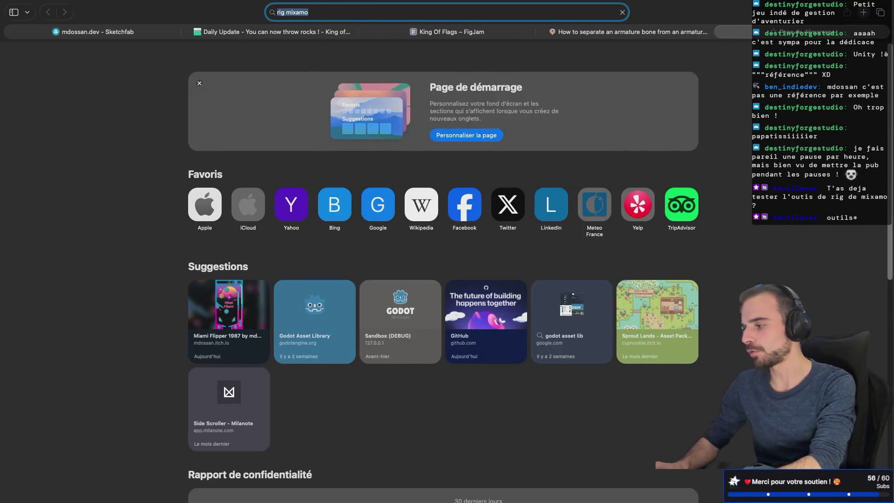
click(110, 144)
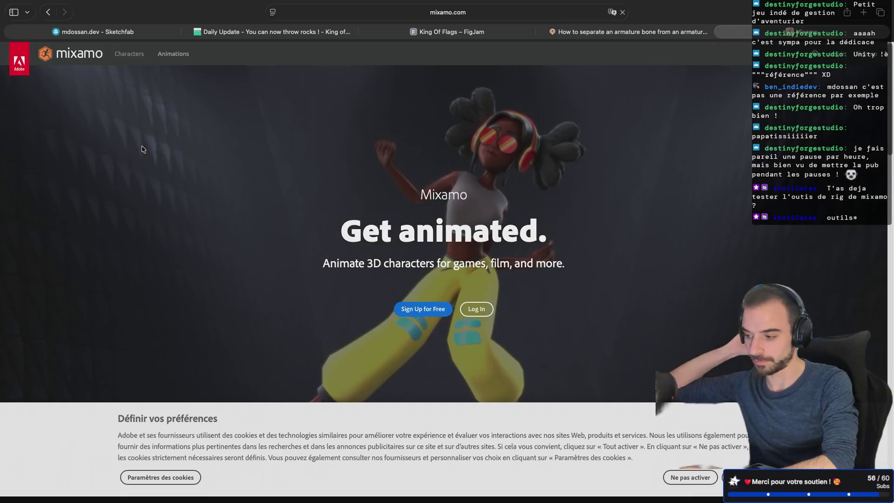
Scroll through the Mixamo landing page, then switch back to Blender
scroll(319, 300, down, 10)
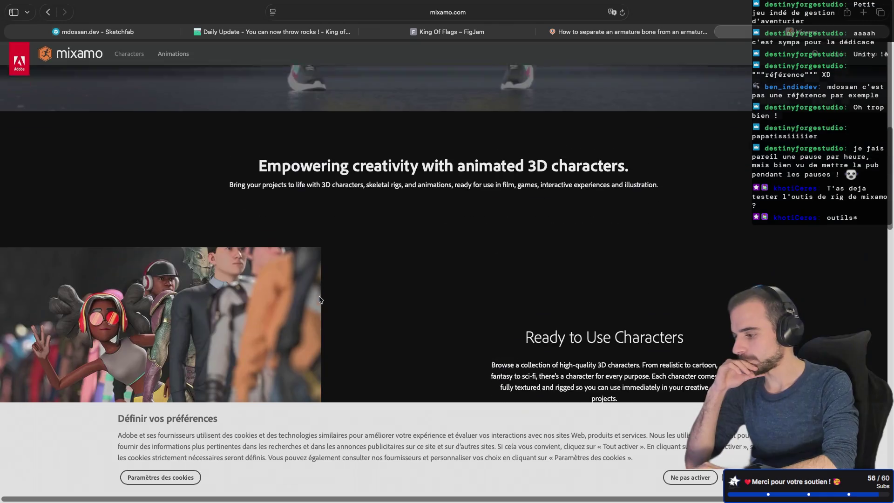
scroll(319, 299, down, 10)
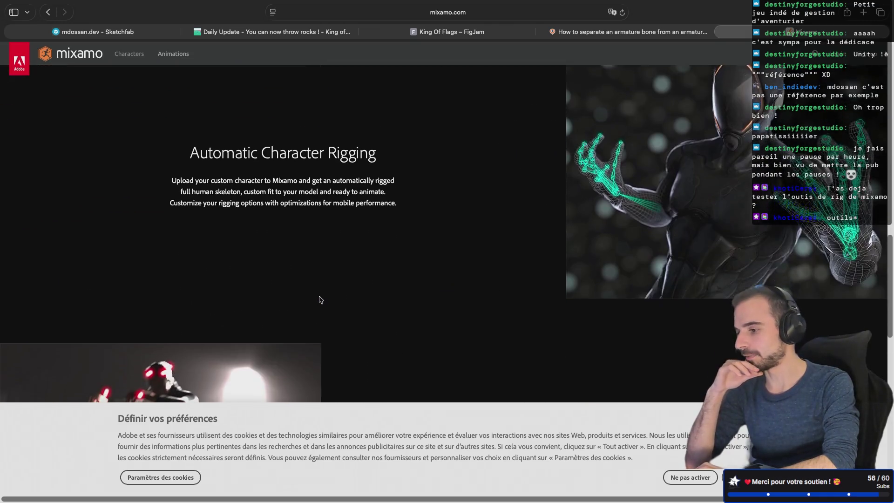
scroll(320, 299, down, 10)
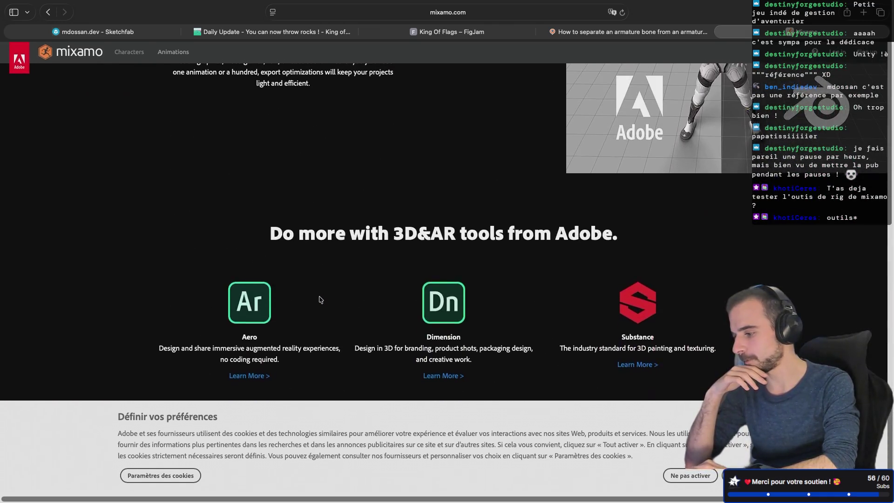
scroll(320, 299, up, 1)
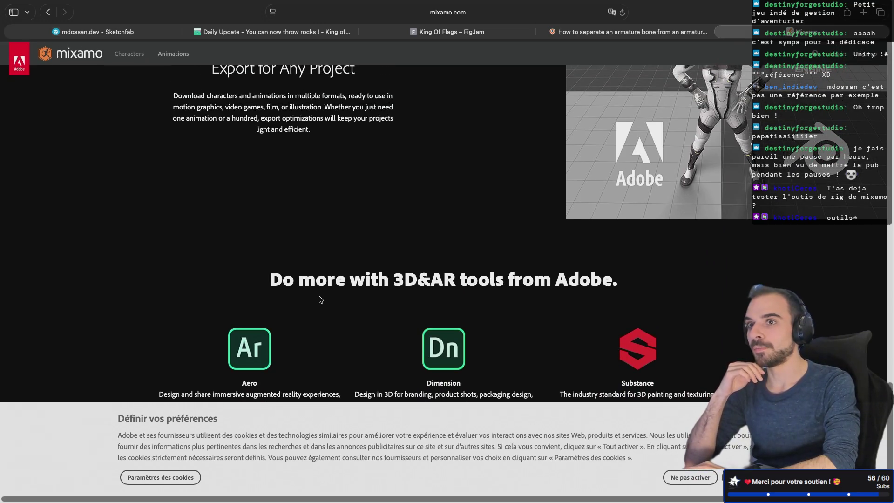
scroll(321, 299, up, 10)
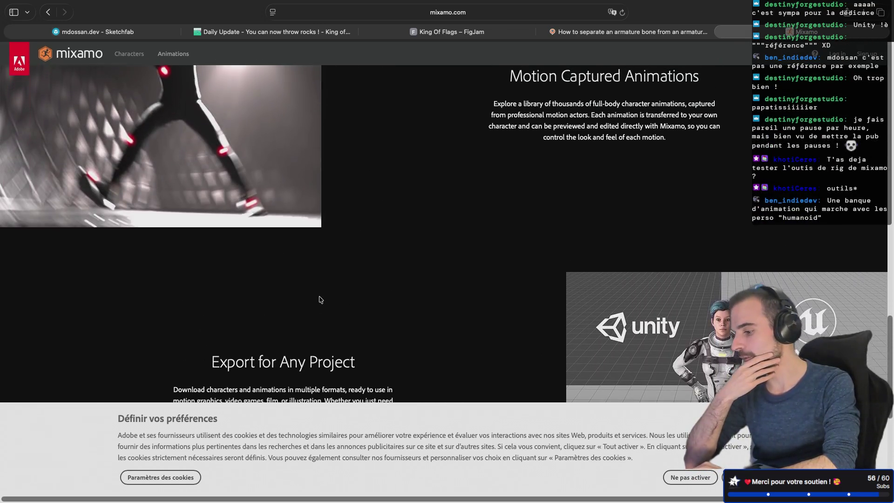
scroll(321, 300, down, 1)
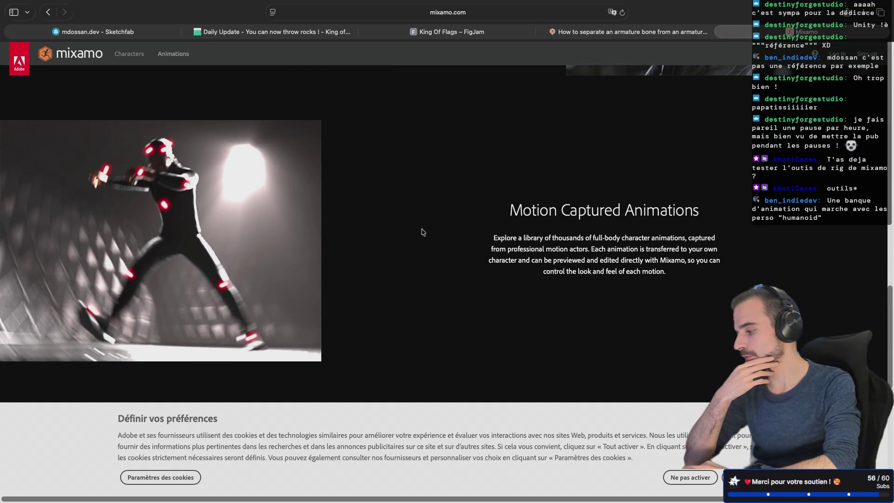
scroll(394, 236, up, 10)
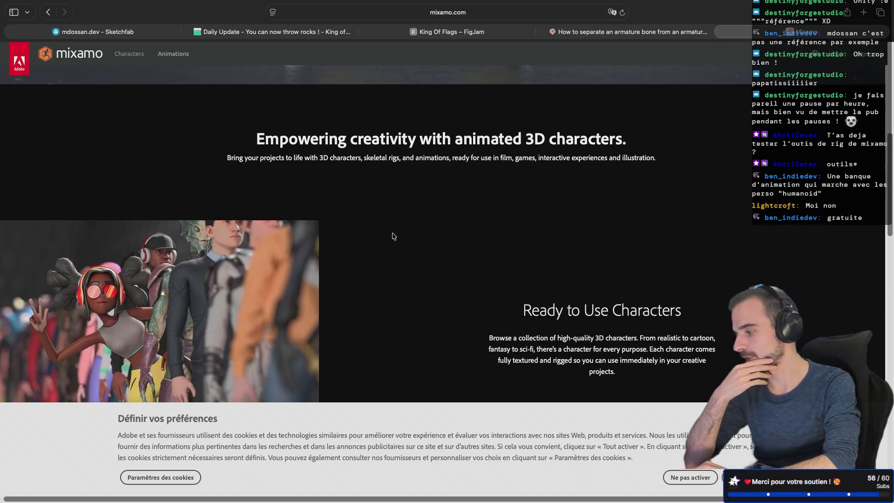
scroll(393, 236, up, 7)
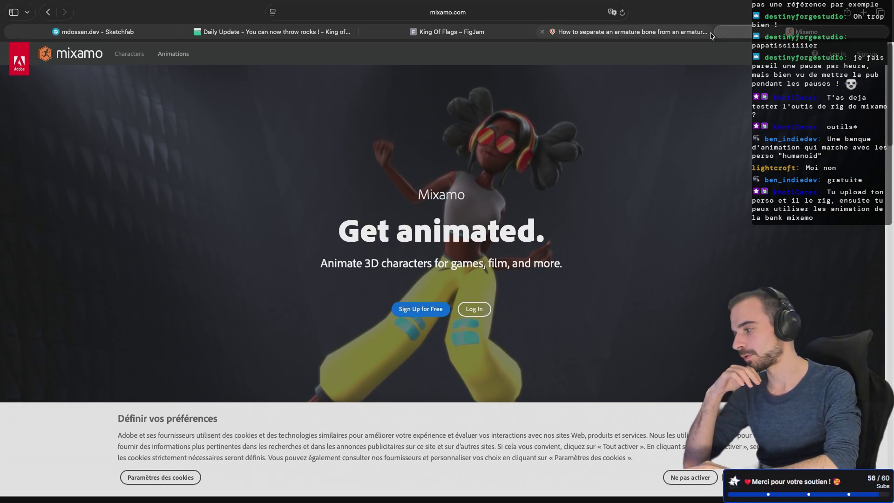
key(ctrl+Right)
key(ctrl+Right)
key(ctrl+Right)
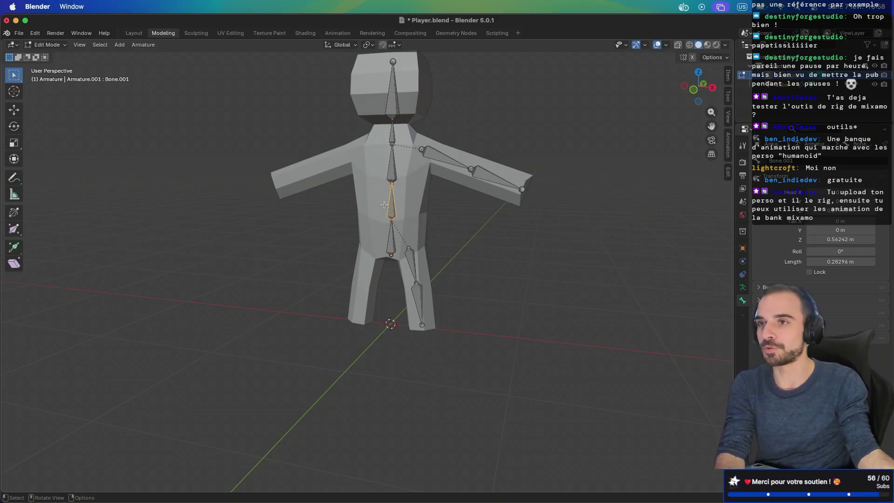
Click through the Base, leg and spine bones to locate Bone.001, Bone.002 and Bone.003
click(392, 247)
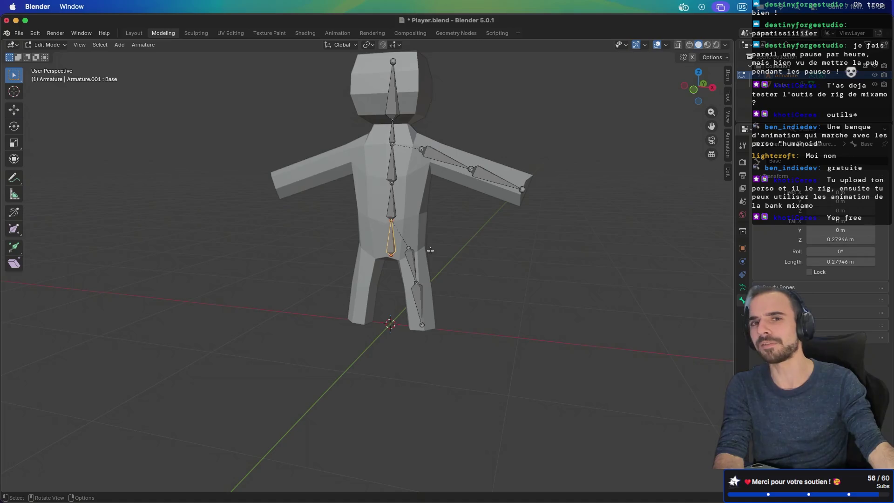
middle_drag(432, 251, 468, 238)
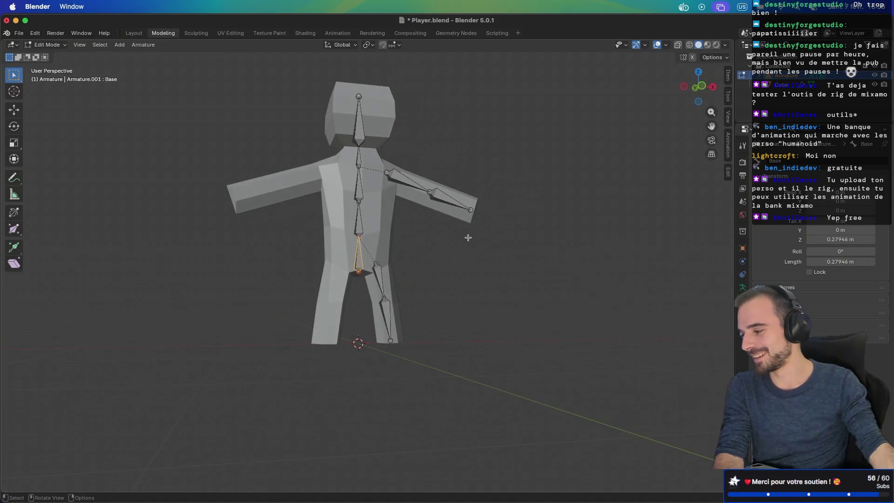
click(376, 279)
click(383, 319)
click(360, 255)
click(362, 227)
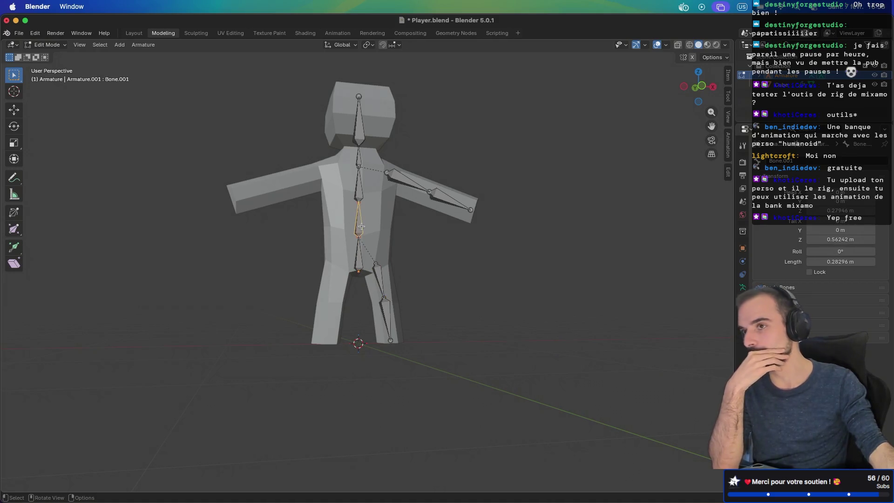
middle_drag(381, 214, 325, 233)
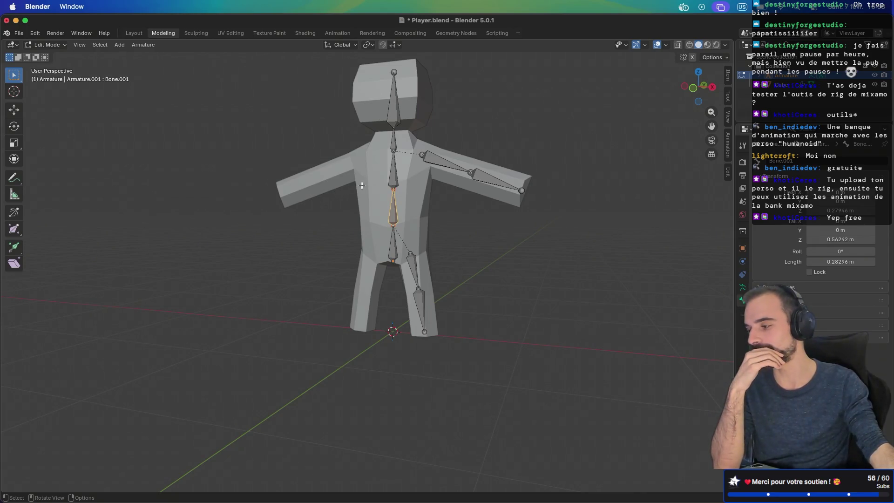
click(393, 171)
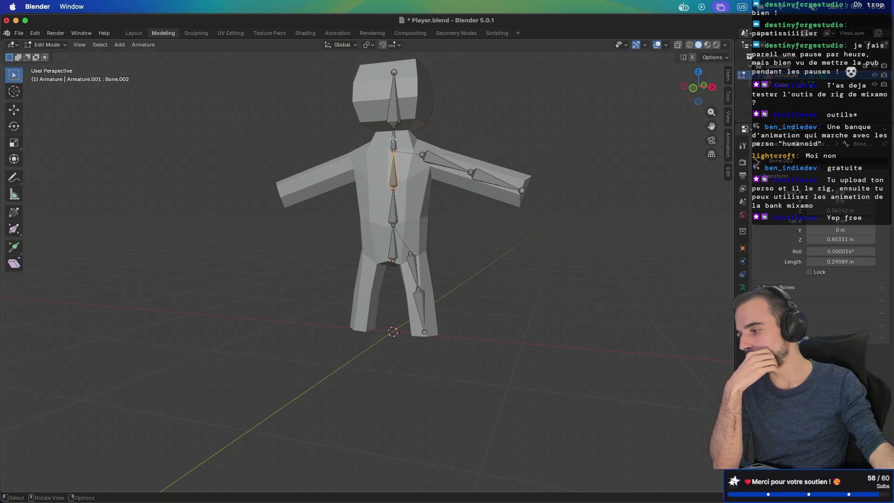
click(393, 140)
Rename Bone.003 to Neck and Bone.004 to Head
click(794, 162)
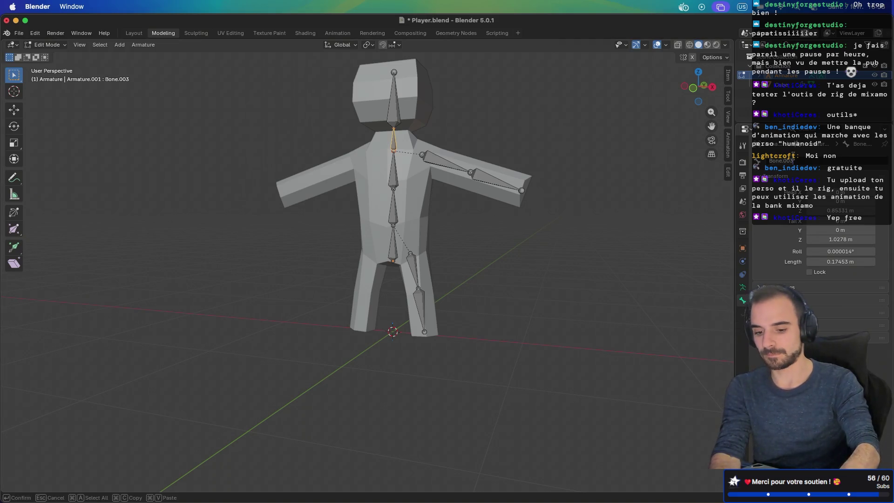
key(Return)
click(795, 161)
text(Neck)
key(Return)
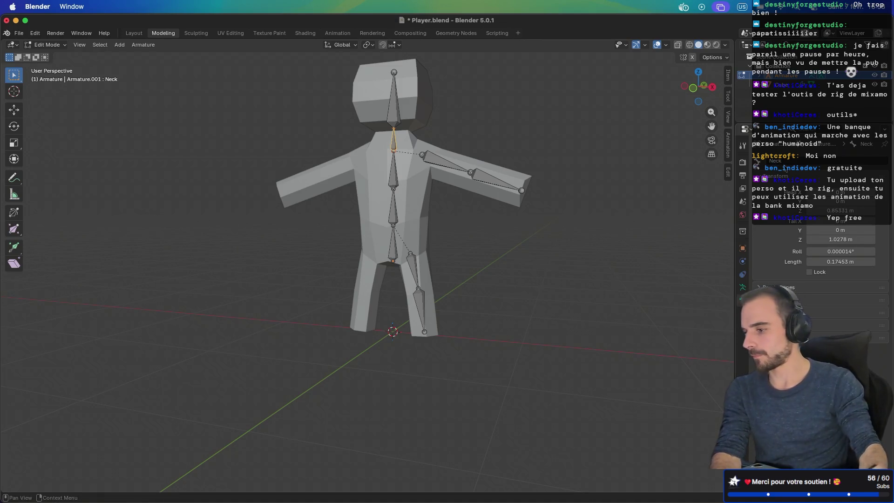
click(394, 122)
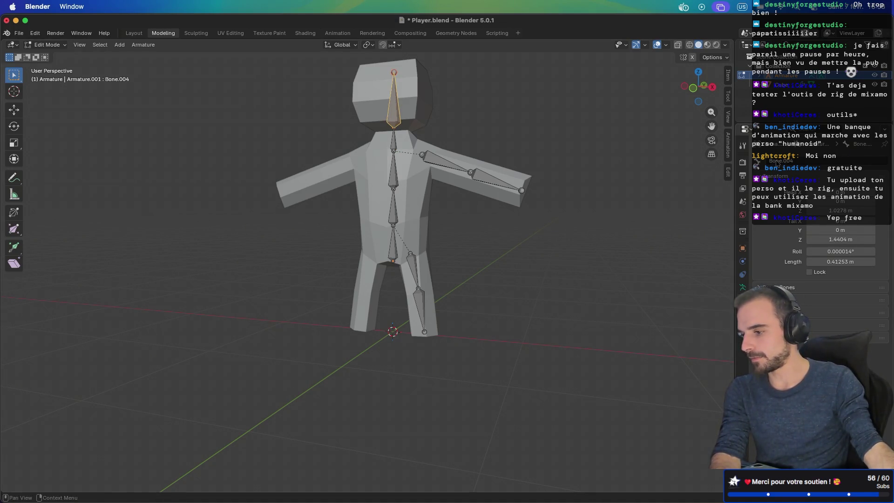
click(778, 162)
text(Head)
key(Return)
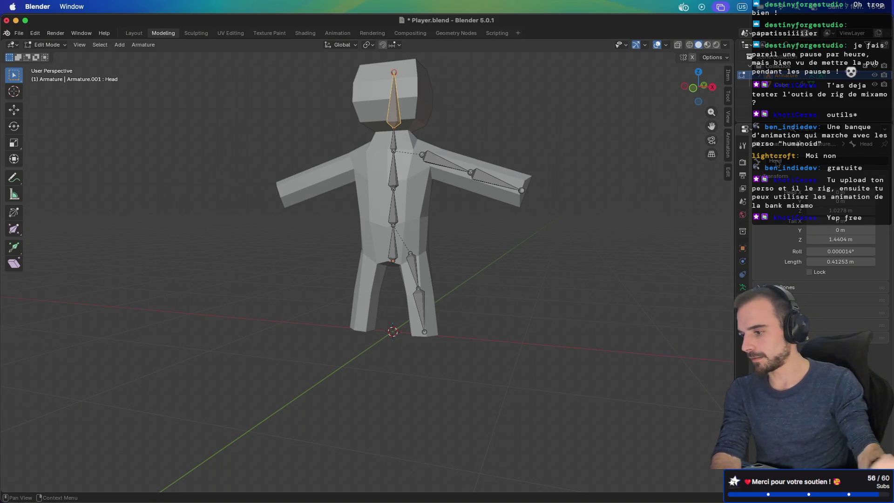
Rename Bone.002 to Torso and Bone.001 to Belly
click(392, 170)
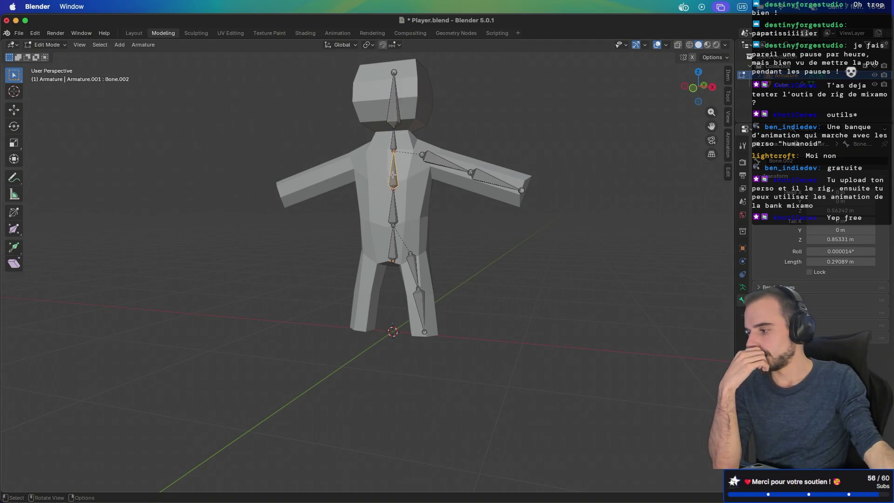
click(790, 161)
key(BackSpace)
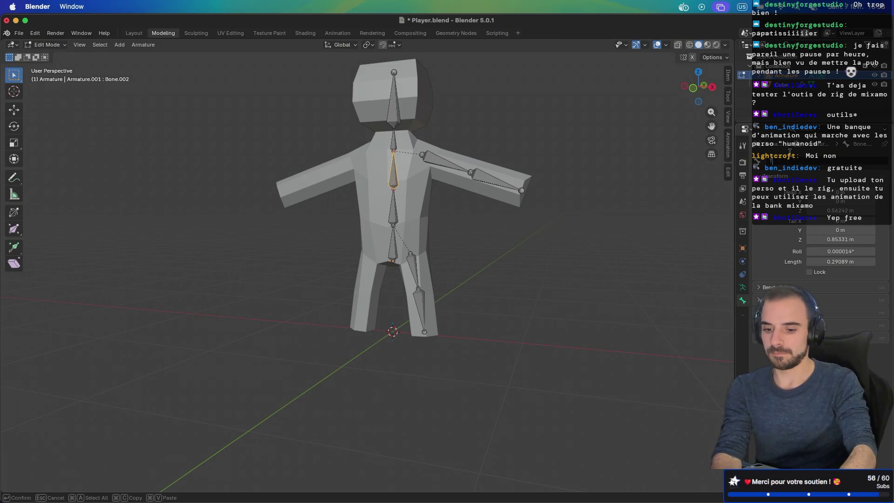
text(Torso)
key(Return)
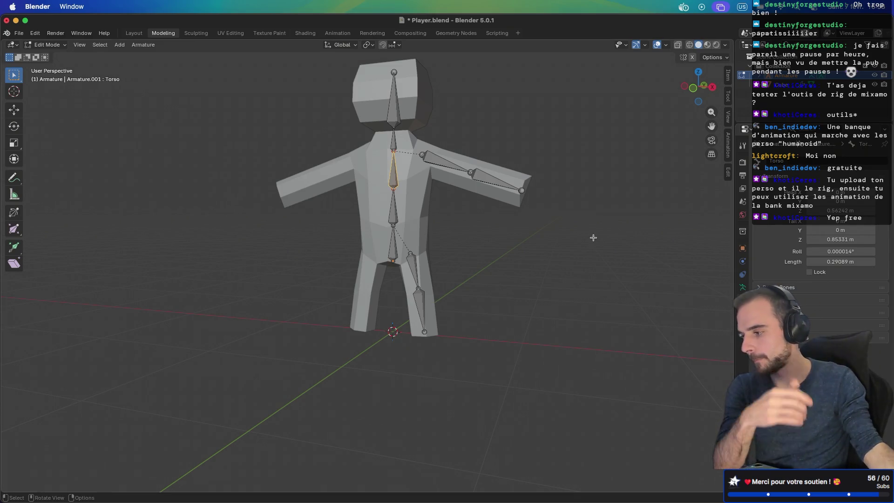
click(393, 217)
click(786, 161)
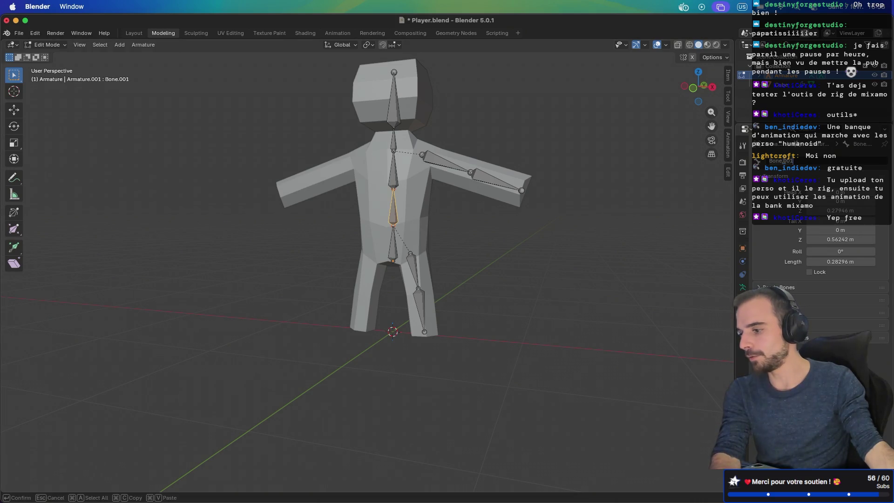
text(Belly)
key(Return)
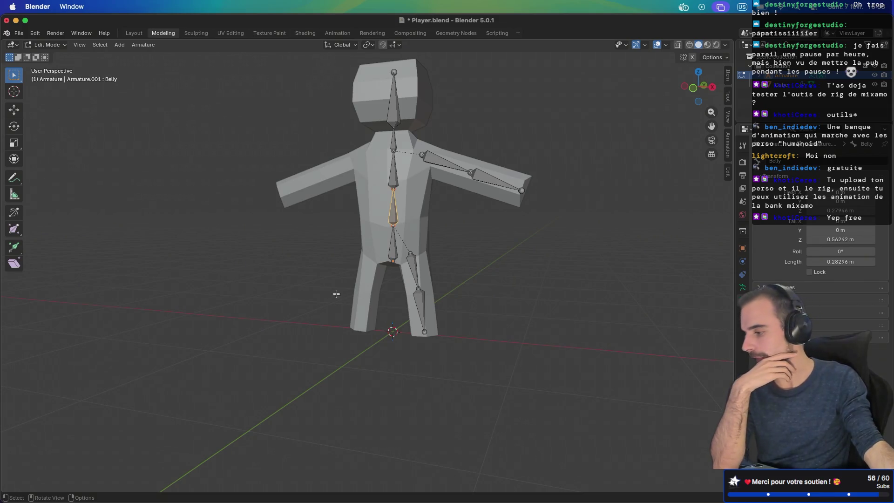
click(395, 228)
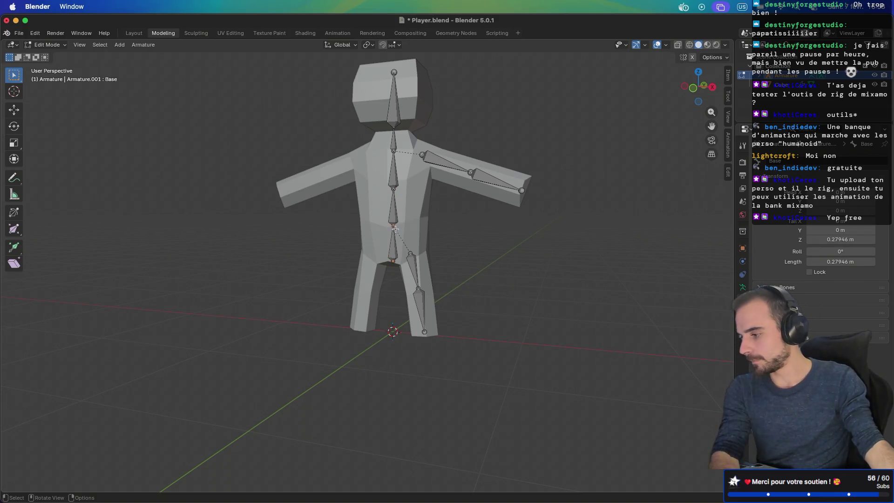
Move the joint above Base and the Belly bone down along Z
key(g)
key(z)
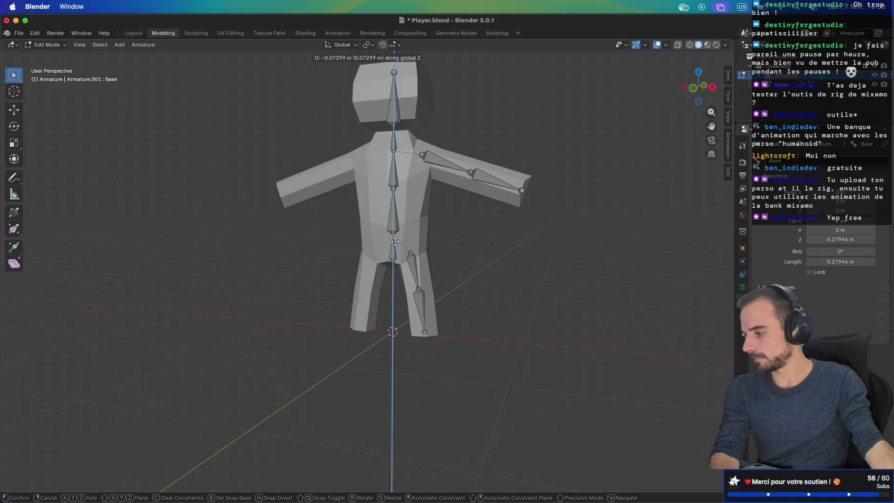
click(395, 241)
click(394, 190)
key(g)
key(z)
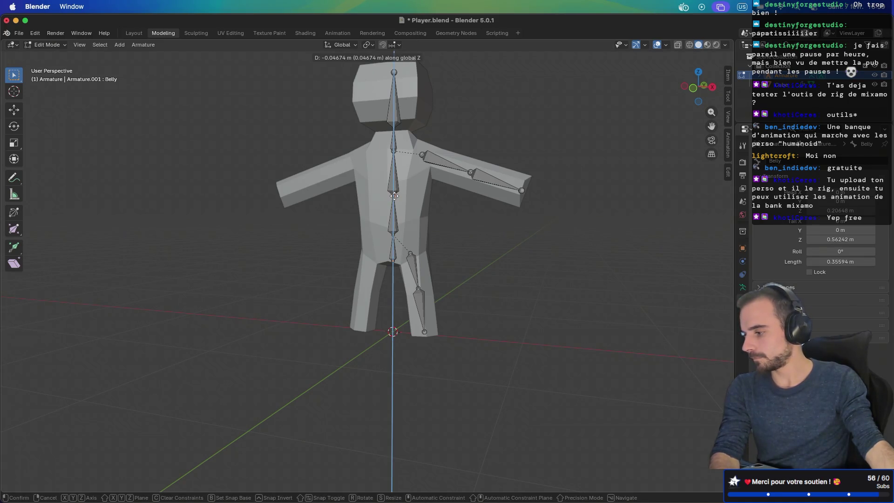
click(394, 196)
Lower the Base bone along Z to shorten it to 0.16992 m, then select all bones
click(393, 255)
key(g)
key(z)
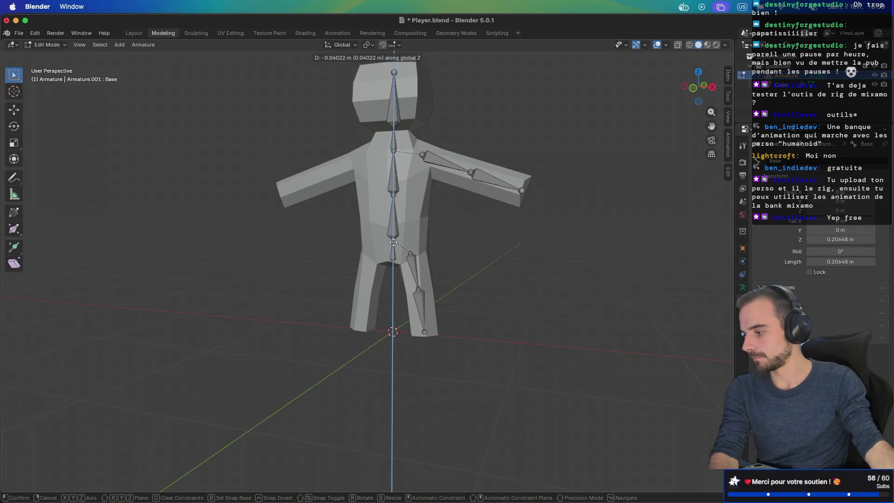
click(394, 242)
mouse_move(326, 232)
middle_down()
mouse_move(419, 222)
mouse_move(358, 230)
middle_up()
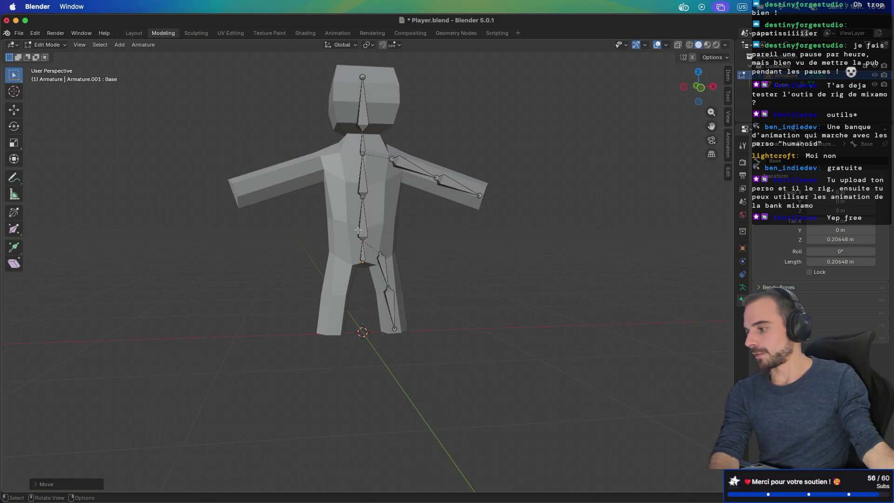
key(ctrl+z)
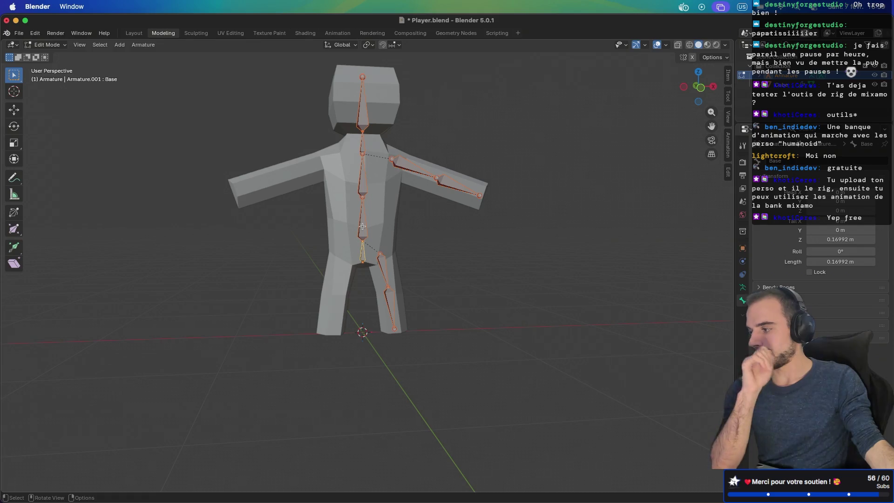
right_click(362, 226)
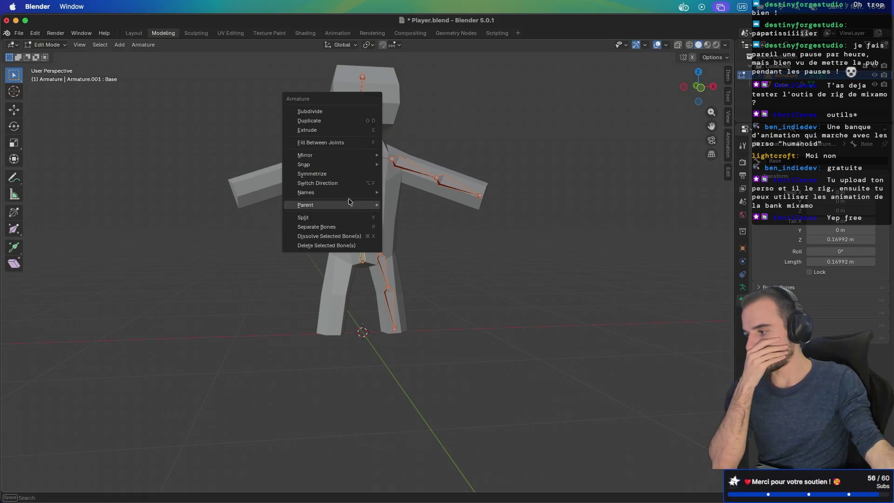
Symmetrize the arm and leg bones and orbit around to check both sides
click(348, 179)
mouse_move(347, 179)
middle_down()
mouse_move(295, 210)
mouse_move(372, 219)
mouse_move(405, 248)
mouse_move(385, 269)
mouse_move(379, 222)
mouse_move(331, 188)
mouse_move(357, 208)
mouse_move(489, 203)
mouse_move(441, 202)
mouse_move(364, 219)
middle_up()
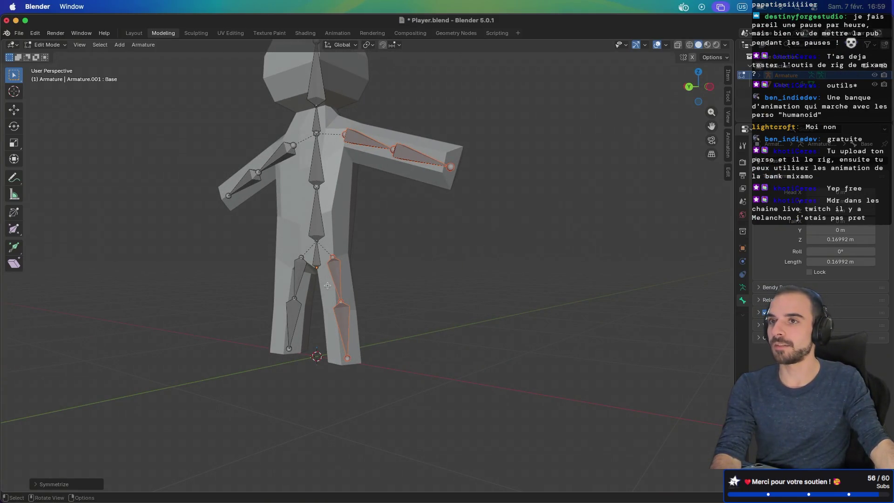
mouse_move(342, 255)
middle_down()
mouse_move(401, 259)
mouse_move(228, 279)
middle_up()
middle_drag(435, 270, 441, 274)
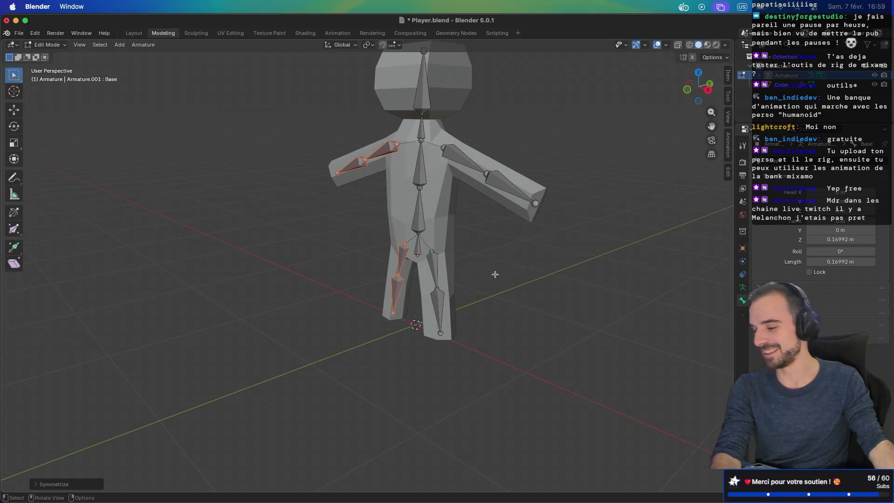
middle_drag(540, 252, 471, 254)
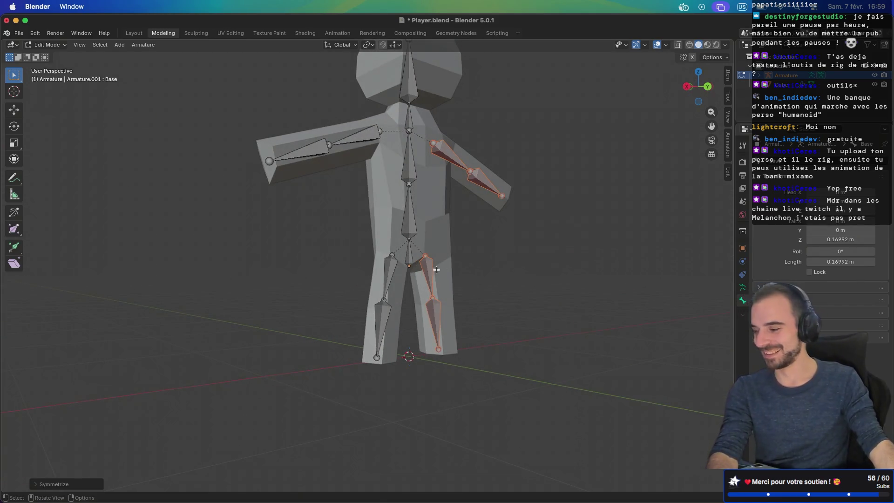
Leave armature edit mode, clear the bone selection and select the character's body mesh
key(Tab)
key(Tab)
mouse_move(394, 318)
middle_down()
mouse_move(379, 330)
mouse_move(439, 335)
middle_up()
mouse_move(446, 304)
middle_down()
mouse_move(423, 318)
mouse_move(393, 300)
mouse_move(489, 299)
middle_up()
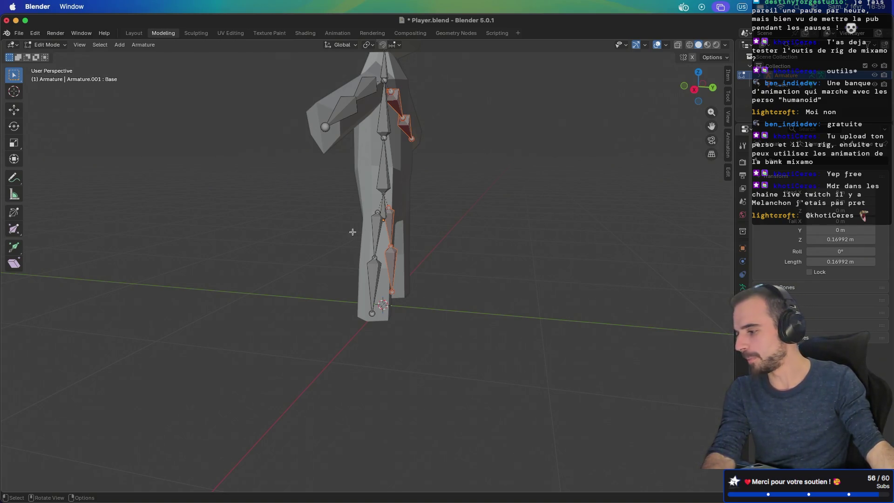
click(367, 164)
middle_drag(372, 260, 345, 254)
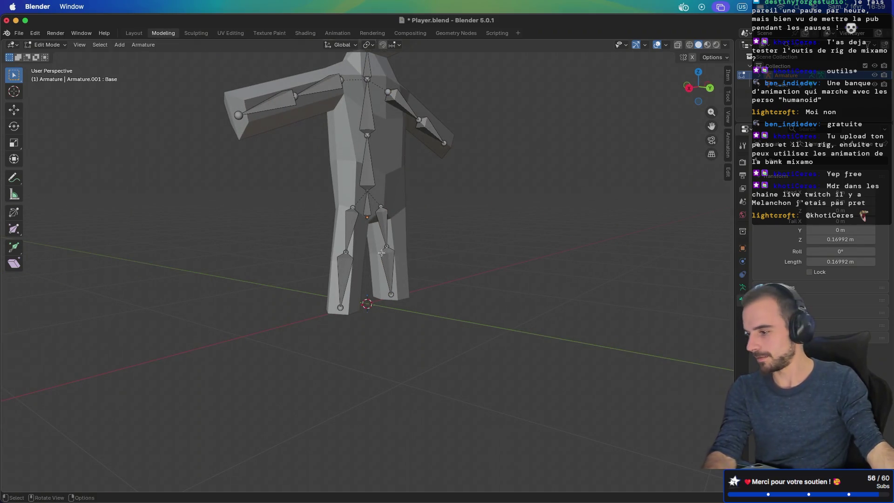
shift+click(404, 207)
middle_drag(403, 207, 432, 212)
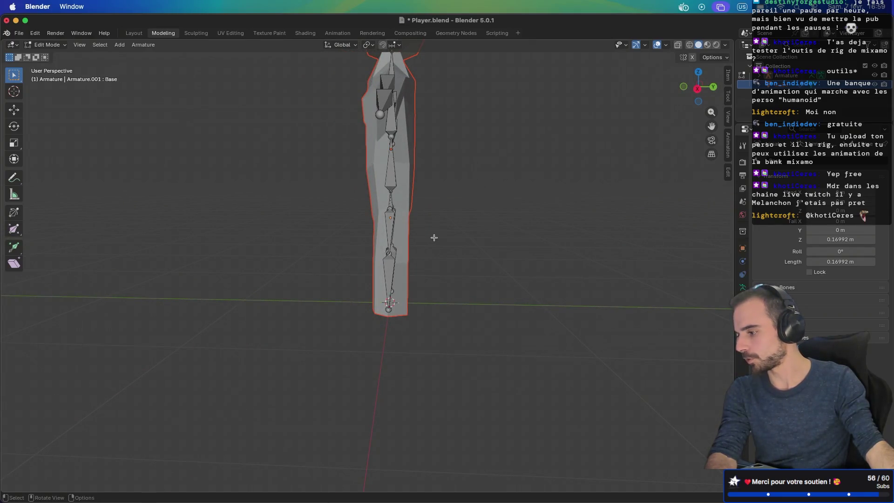
Toggle between Object and Edit Mode, ending in Edit Mode on body mesh Cube.002
key(Tab)
middle_drag(435, 239, 404, 251)
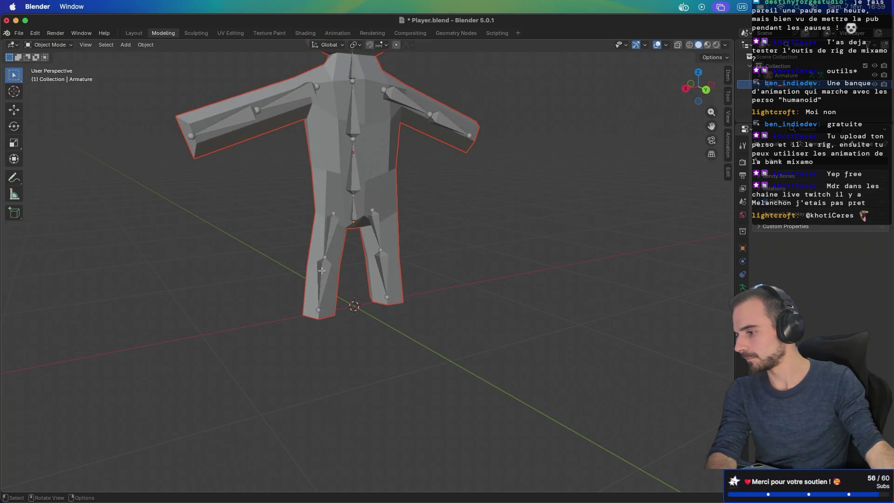
key(Tab)
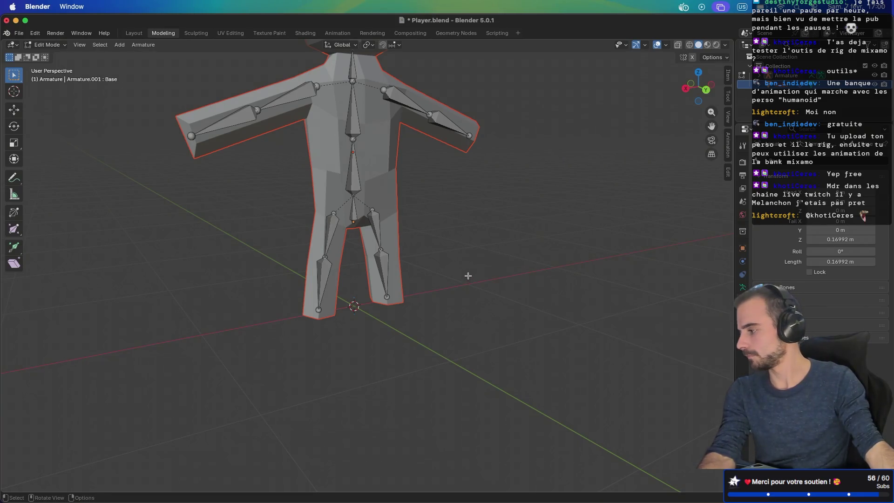
key(Tab)
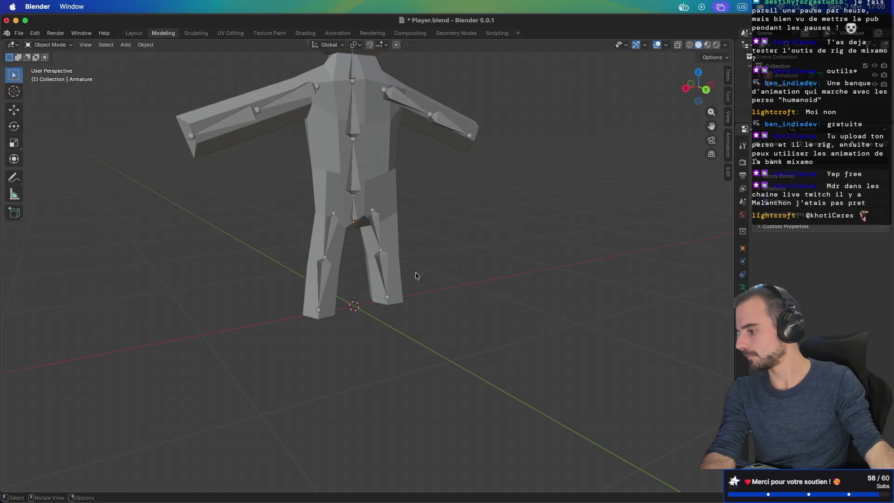
click(318, 170)
mouse_move(317, 231)
middle_down()
mouse_move(280, 233)
mouse_move(342, 287)
mouse_move(318, 257)
middle_up()
Enter Edit Mode on the body mesh and slide two edge loops along the body
key(Tab)
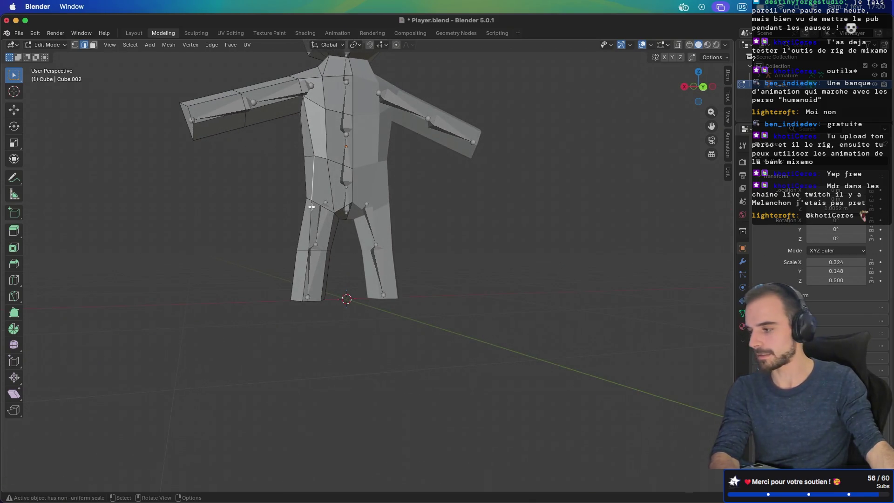
mouse_move(306, 265)
middle_down()
mouse_move(308, 284)
mouse_move(362, 275)
mouse_move(258, 264)
mouse_move(447, 267)
mouse_move(418, 266)
middle_up()
key(g)
key(g)
click(295, 280)
key(g)
key(g)
click(360, 275)
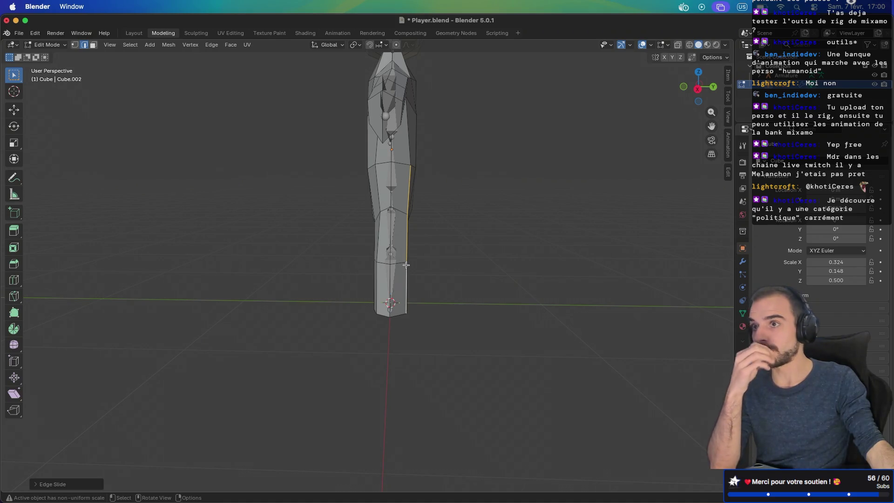
Select two torso edges and slide them sideways
mouse_move(342, 223)
middle_down()
mouse_move(368, 224)
mouse_move(349, 227)
mouse_move(306, 186)
mouse_move(297, 189)
mouse_move(327, 189)
middle_up()
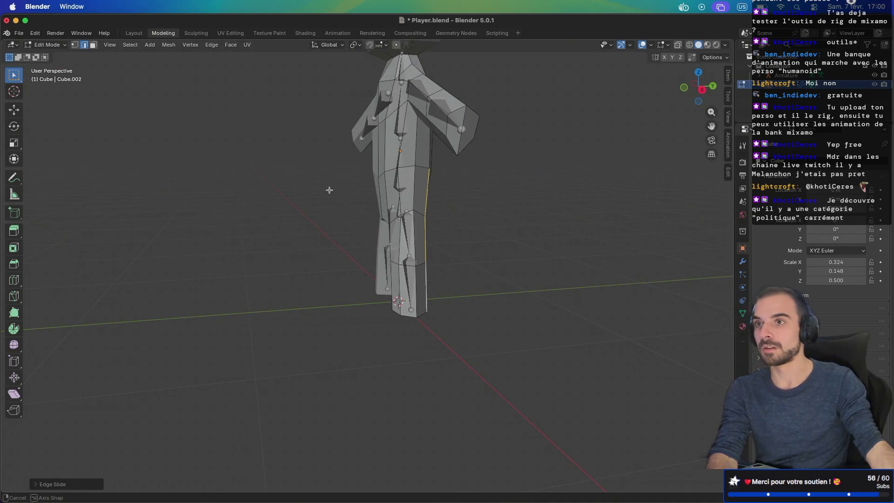
scroll(415, 207, up, 5)
mouse_move(452, 201)
middle_down()
mouse_move(425, 230)
mouse_move(425, 244)
mouse_move(361, 239)
middle_up()
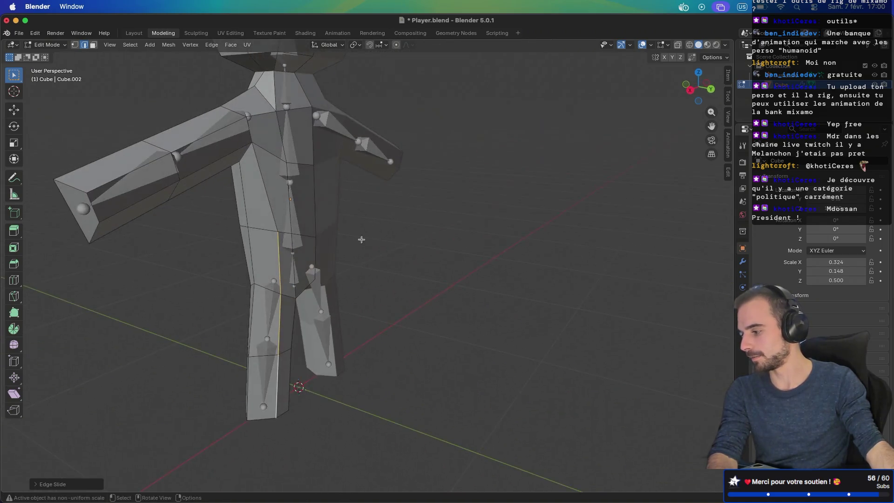
click(292, 235)
middle_drag(324, 267, 338, 263)
shift+click(295, 210)
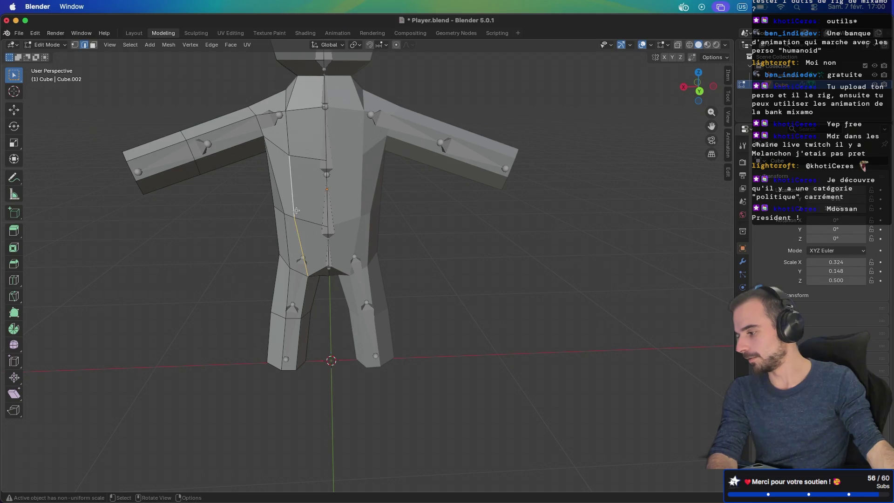
key(g)
key(g)
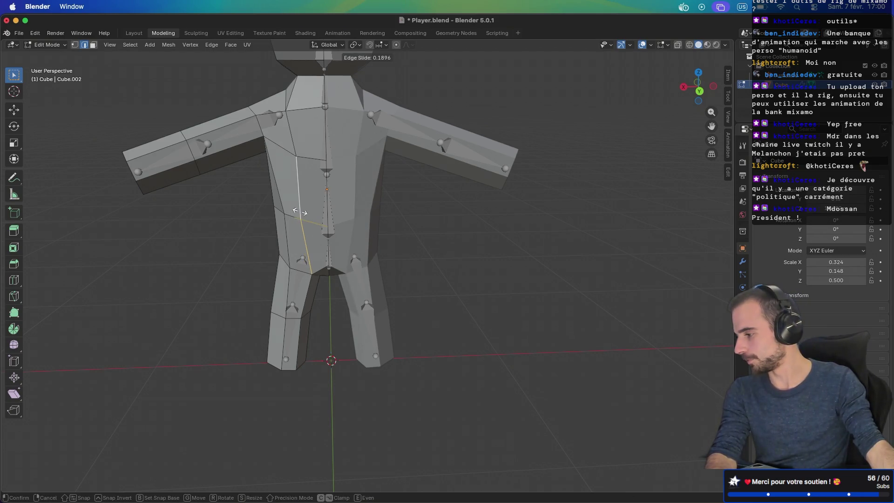
click(298, 198)
Slide another torso edge to a new position
middle_drag(292, 118, 255, 164)
click(283, 136)
key(g)
key(g)
click(284, 136)
Add a loop cut near the end of the arm, then switch to vertex selection
mouse_move(168, 173)
middle_down()
mouse_move(208, 166)
mouse_move(148, 190)
mouse_move(177, 195)
middle_up()
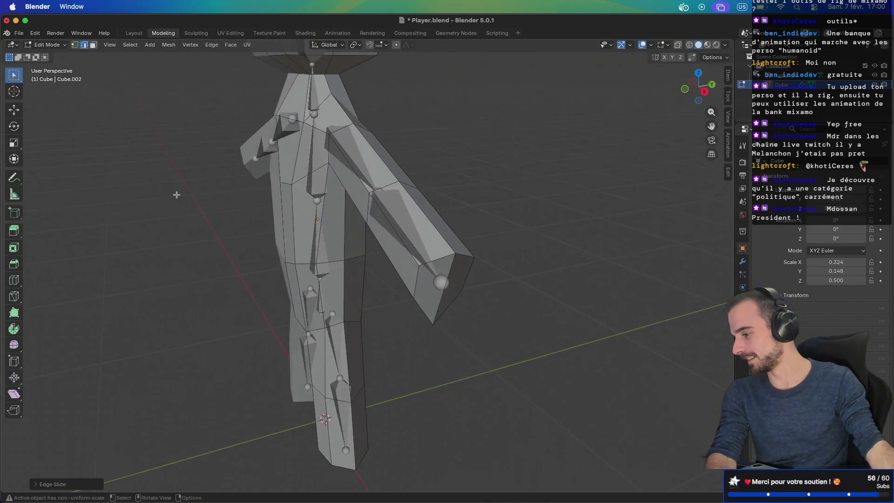
middle_drag(440, 296, 475, 287)
key(ctrl+r)
click(563, 222)
click(563, 222)
middle_drag(563, 222, 468, 224)
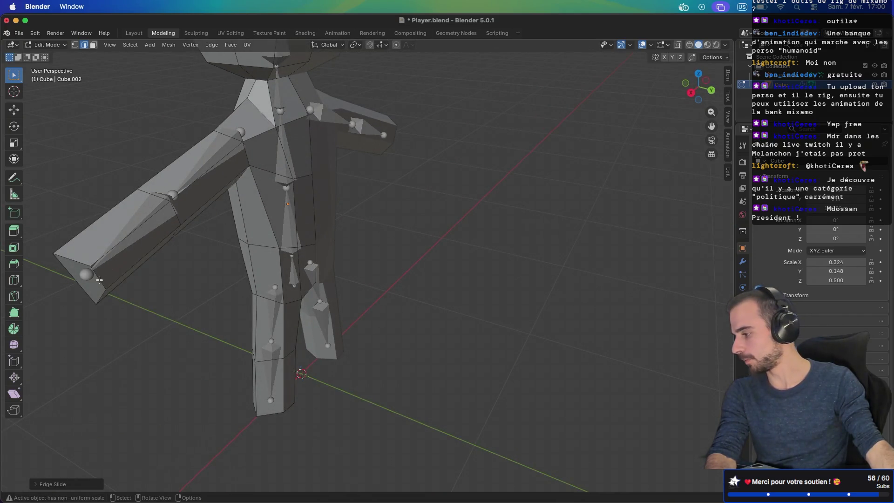
mouse_move(99, 280)
middle_down()
mouse_move(196, 243)
mouse_move(186, 266)
mouse_move(215, 248)
mouse_move(295, 231)
mouse_move(341, 243)
mouse_move(329, 250)
mouse_move(230, 191)
mouse_move(188, 225)
mouse_move(200, 238)
mouse_move(163, 220)
mouse_move(89, 234)
middle_up()
mouse_move(204, 248)
middle_down()
mouse_move(174, 245)
mouse_move(216, 241)
mouse_move(261, 219)
mouse_move(360, 194)
mouse_move(359, 218)
mouse_move(404, 224)
middle_up()
key(1)
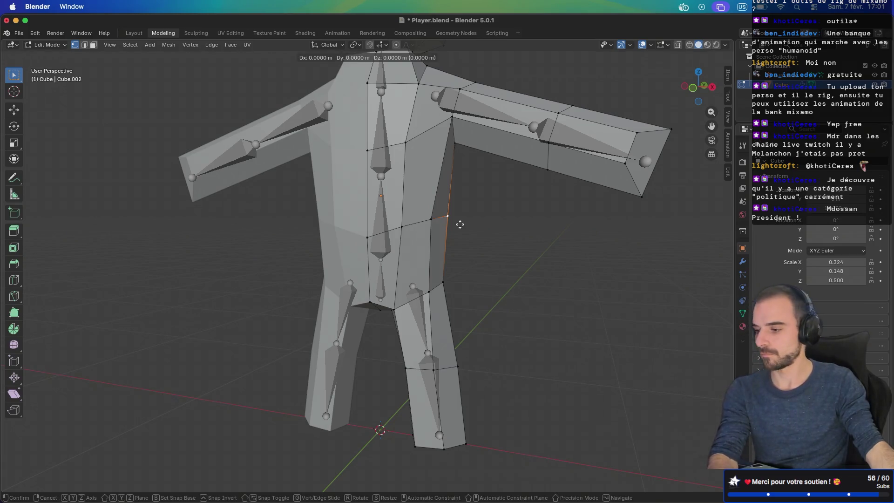
Move a torso side vertex along X, then slide it along its edge
key(x)
click(455, 225)
mouse_move(455, 224)
middle_down()
mouse_move(468, 238)
mouse_move(433, 241)
middle_up()
key(shift+v)
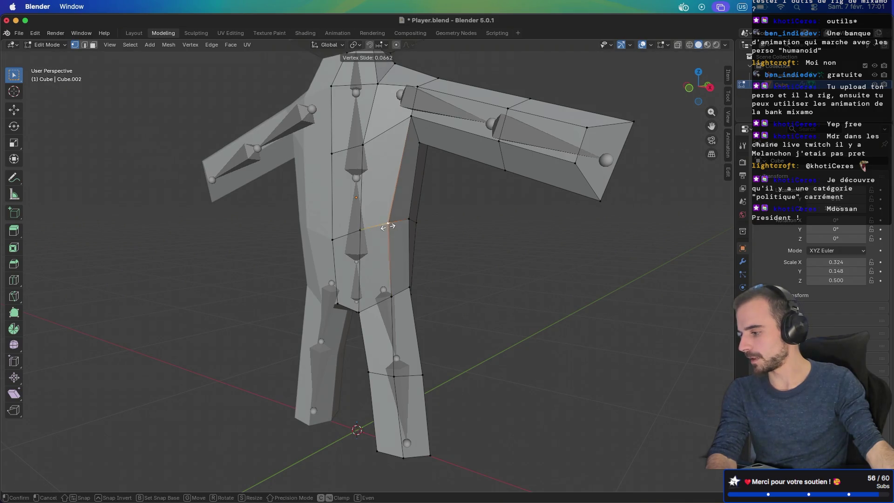
click(386, 226)
mouse_move(386, 225)
middle_down()
mouse_move(305, 224)
mouse_move(256, 210)
mouse_move(339, 194)
mouse_move(271, 198)
mouse_move(303, 205)
mouse_move(270, 201)
mouse_move(324, 224)
mouse_move(284, 230)
mouse_move(419, 234)
middle_up()
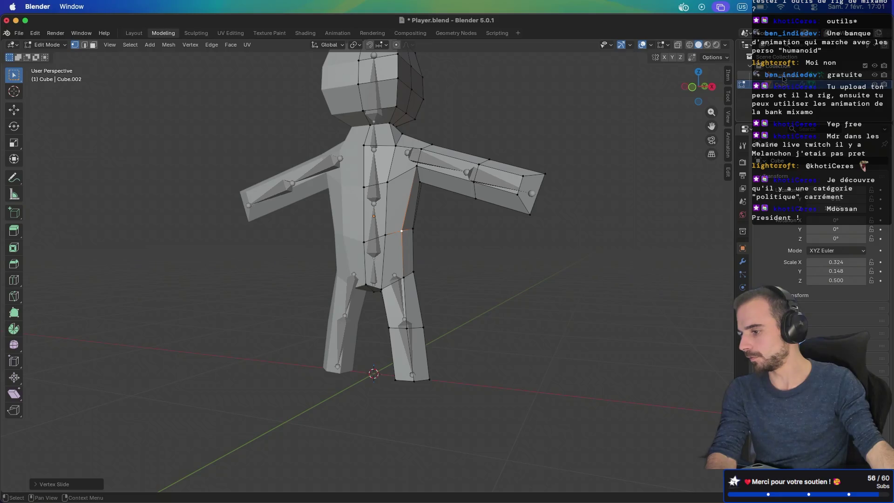
double_click(783, 84)
Rename the Cube object to 'Player' in the Outliner
text(Player)
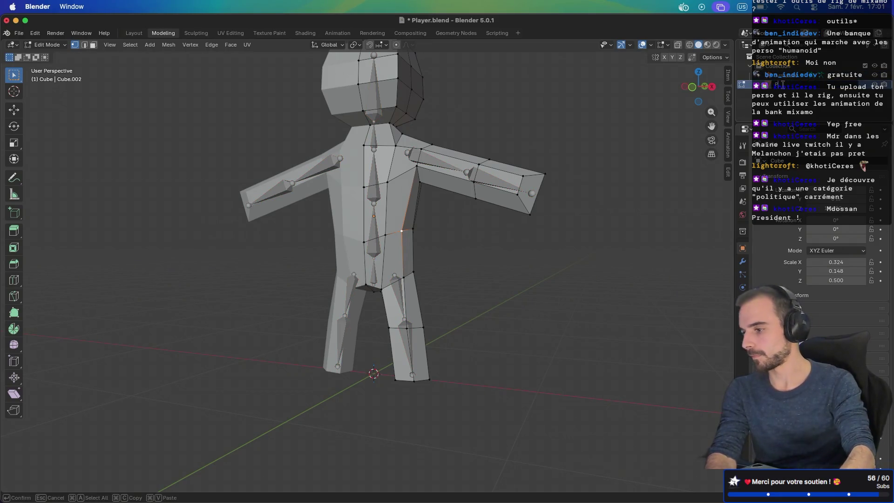
key(Return)
click(786, 76)
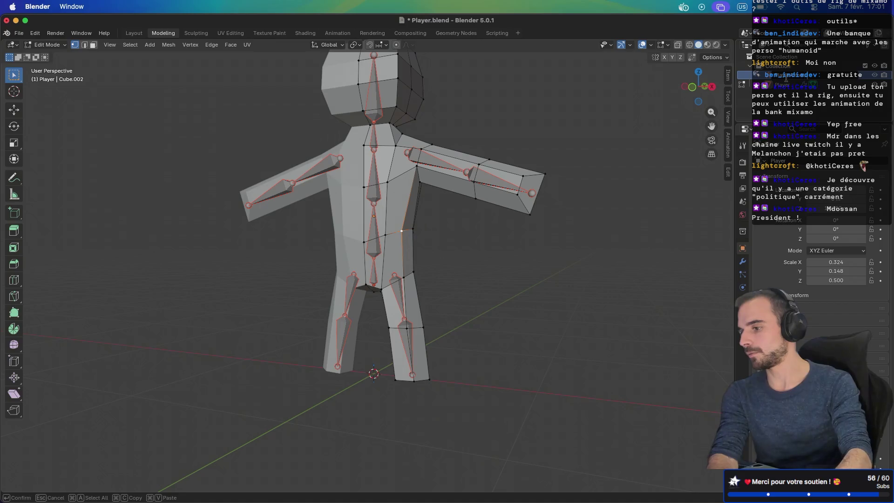
key(Return)
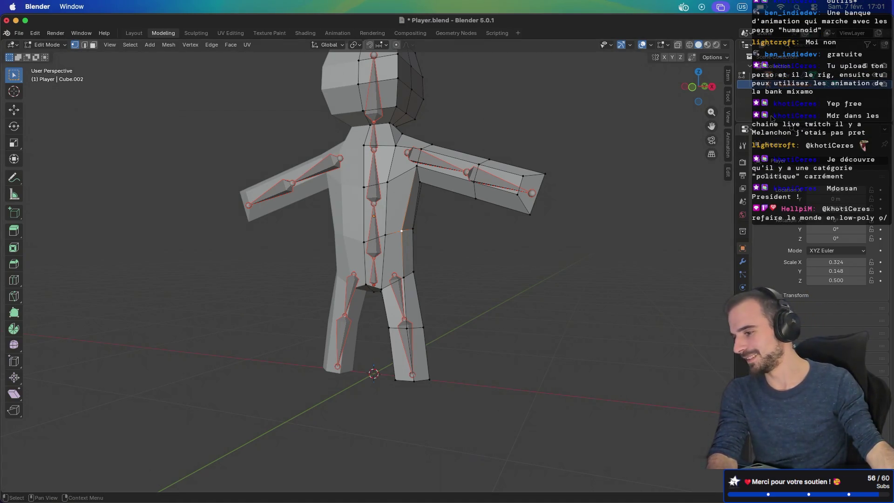
click(792, 75)
click(791, 85)
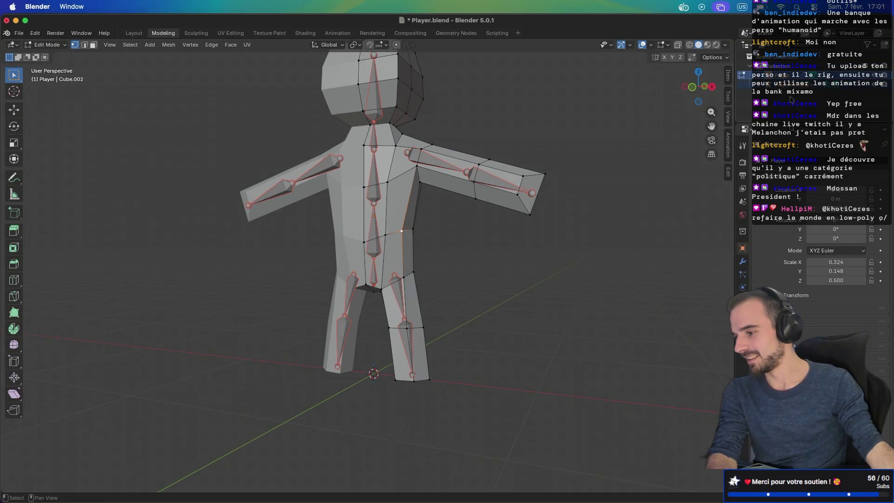
click(791, 98)
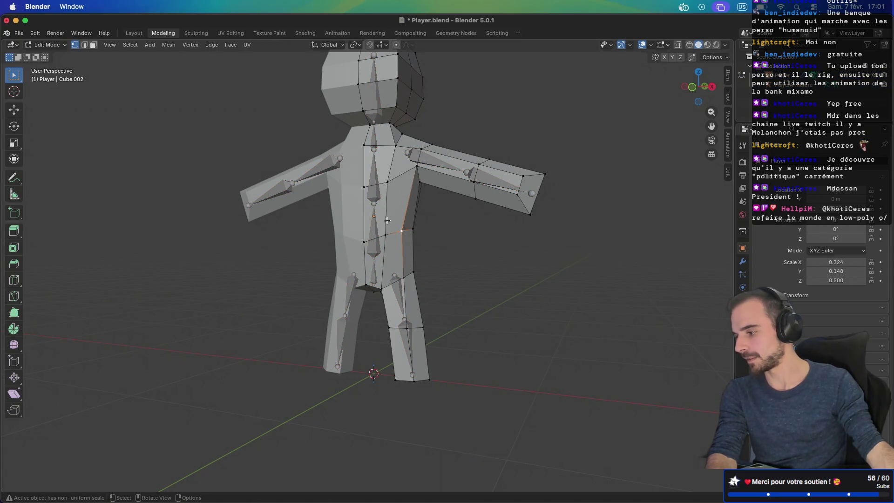
Parent the Player mesh to PlayerArmature with automatic weights
key(Tab)
click(401, 210)
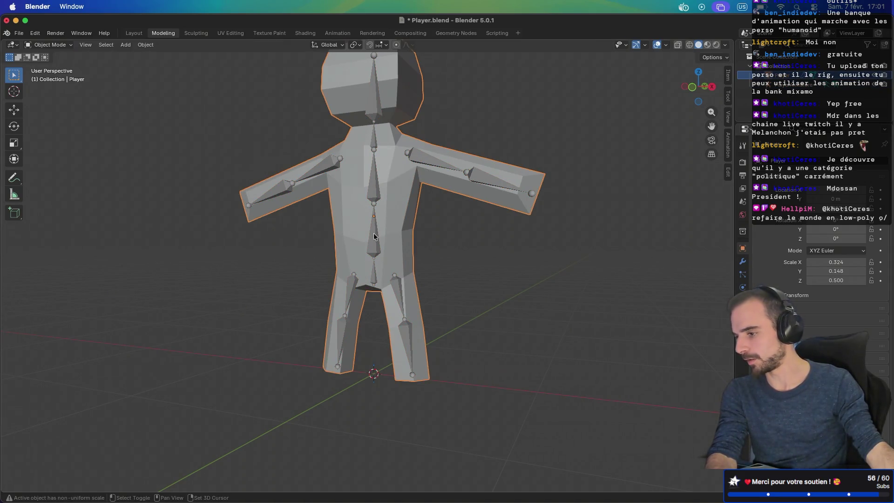
shift+click(400, 222)
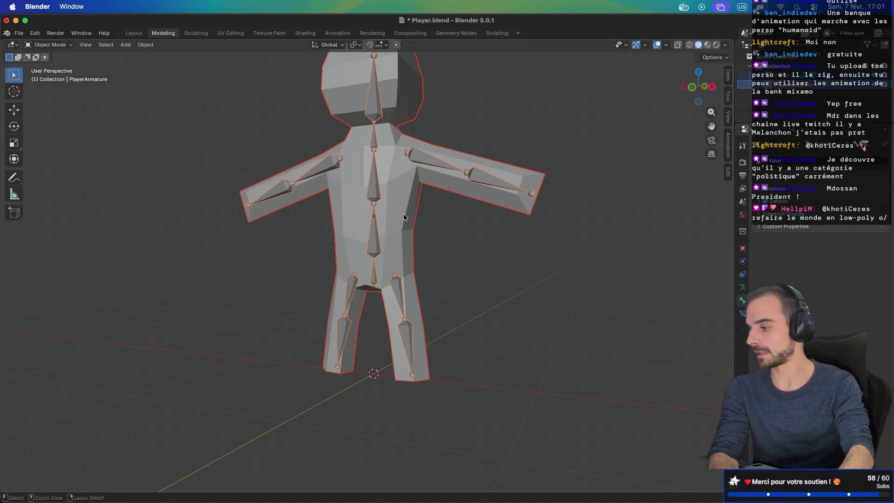
key(ctrl+p)
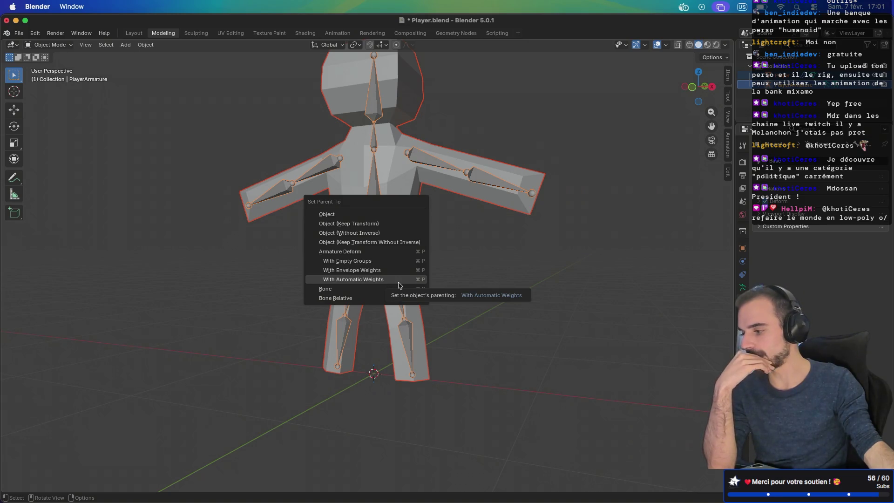
click(400, 279)
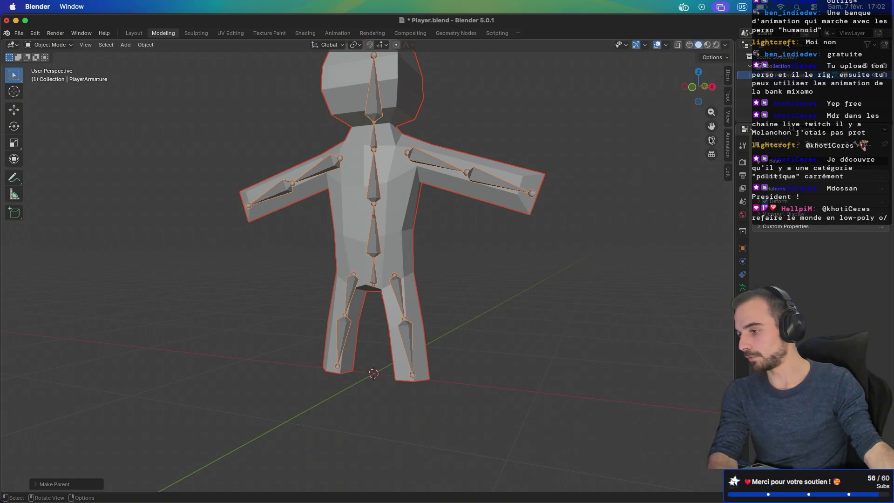
mouse_move(536, 257)
middle_down()
mouse_move(460, 306)
mouse_move(430, 273)
mouse_move(426, 294)
middle_up()
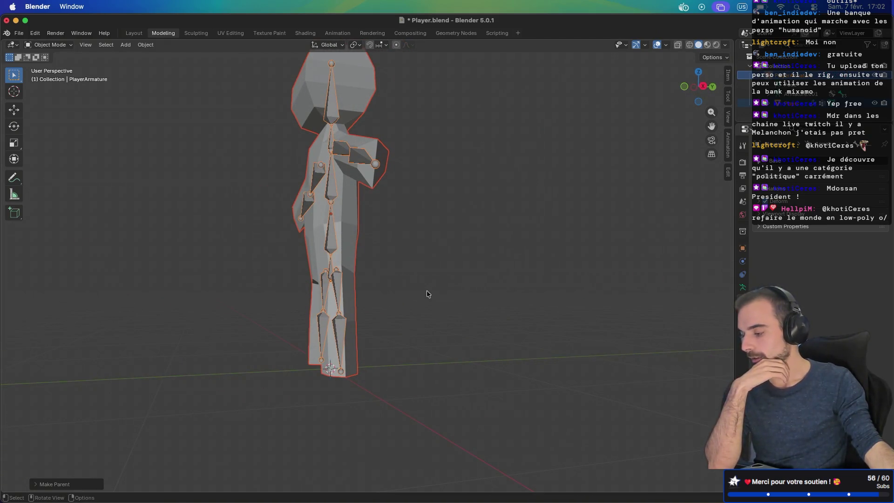
In Pose Mode, cancel a trial move of the Hips.L bone and rotate it instead
key(ctrl+Tab)
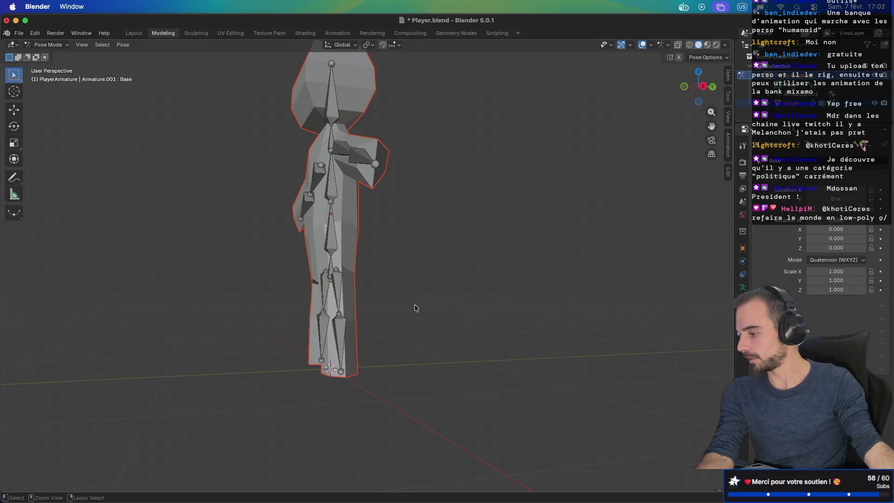
click(335, 243)
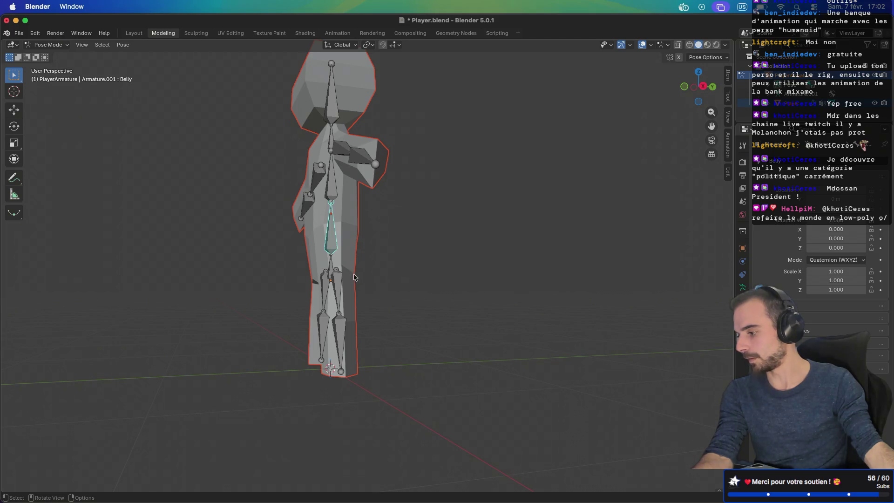
click(340, 285)
middle_drag(343, 287, 359, 289)
key(g)
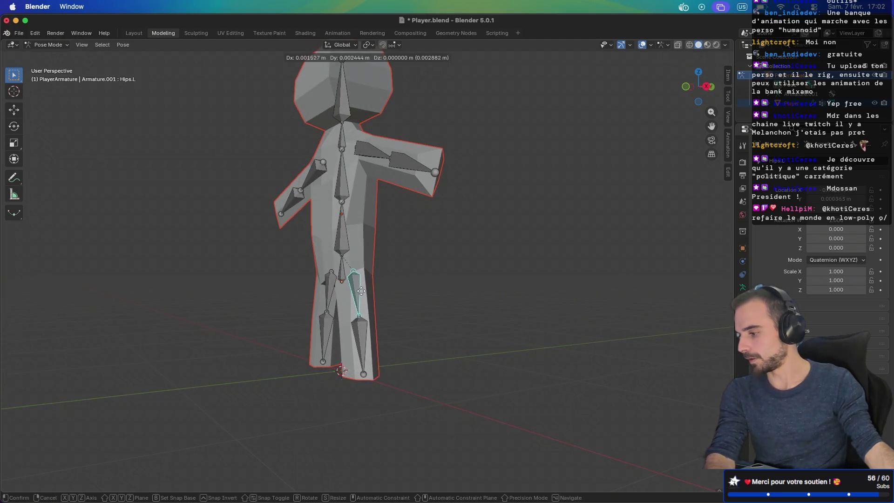
right_click(375, 292)
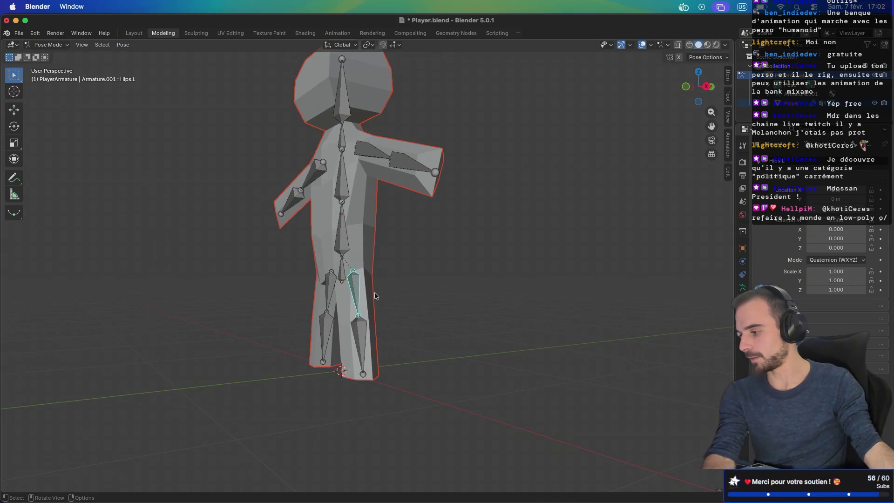
key(r)
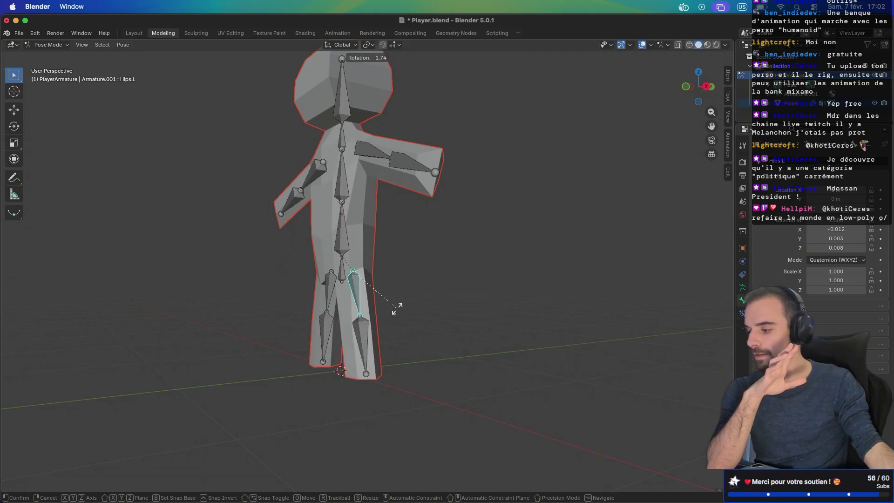
click(353, 322)
Select the Calf.L bone, check the leg from the side, and return to the Layout workspace
click(362, 323)
mouse_move(259, 321)
middle_down()
mouse_move(401, 322)
mouse_move(320, 363)
mouse_move(378, 329)
middle_up()
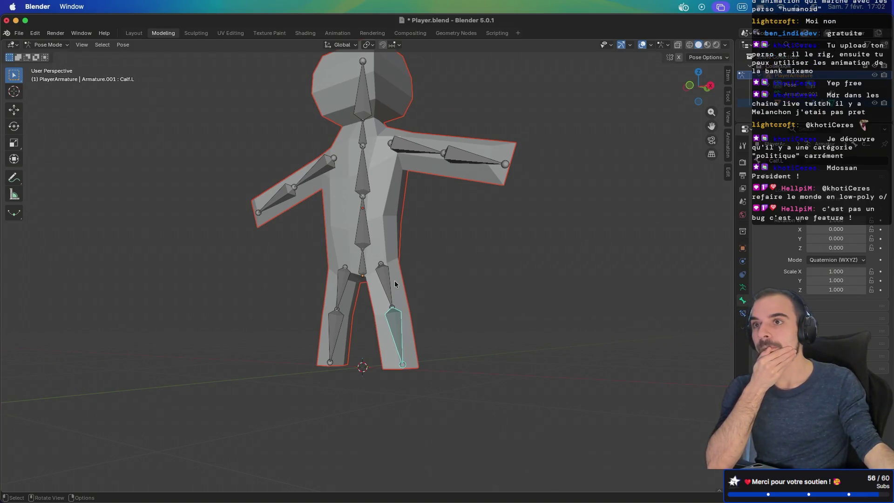
mouse_move(429, 270)
middle_down()
mouse_move(393, 289)
mouse_move(359, 293)
middle_up()
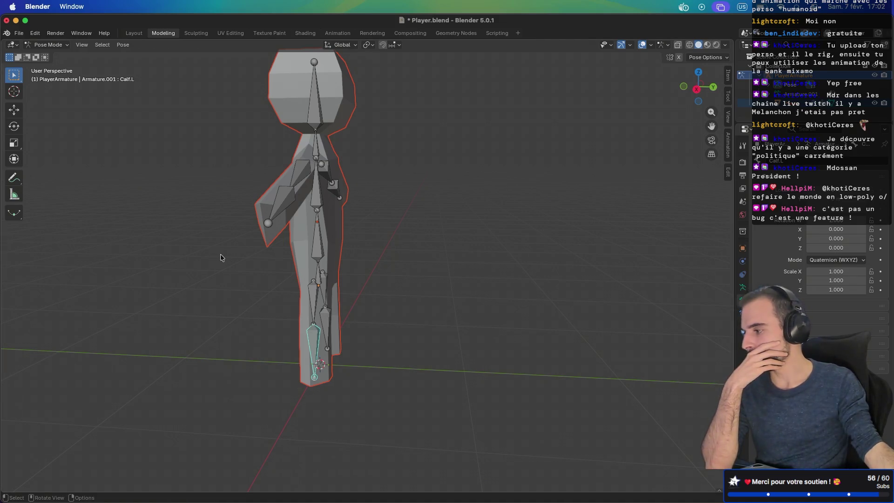
click(140, 35)
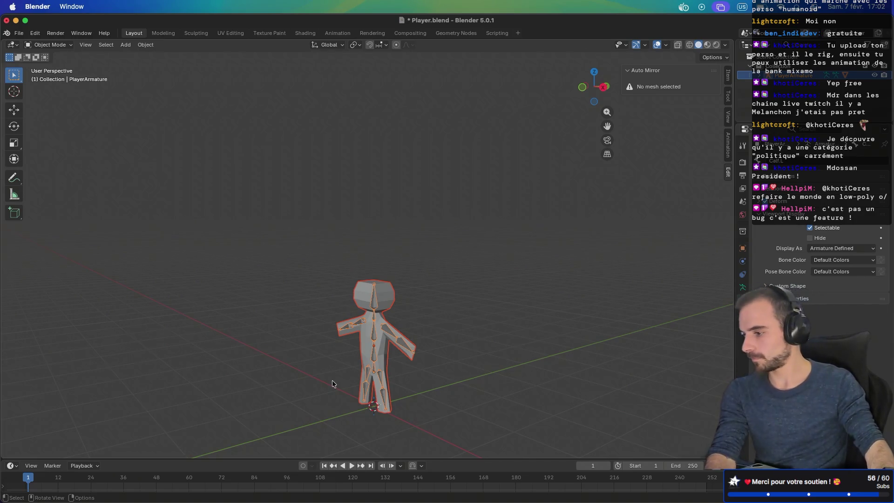
Frame the character, enlarge the timeline area, and switch to the Animation workspace
key(KP_Decimal)
mouse_move(301, 459)
mouse_down()
mouse_move(300, 484)
mouse_move(311, 402)
mouse_up()
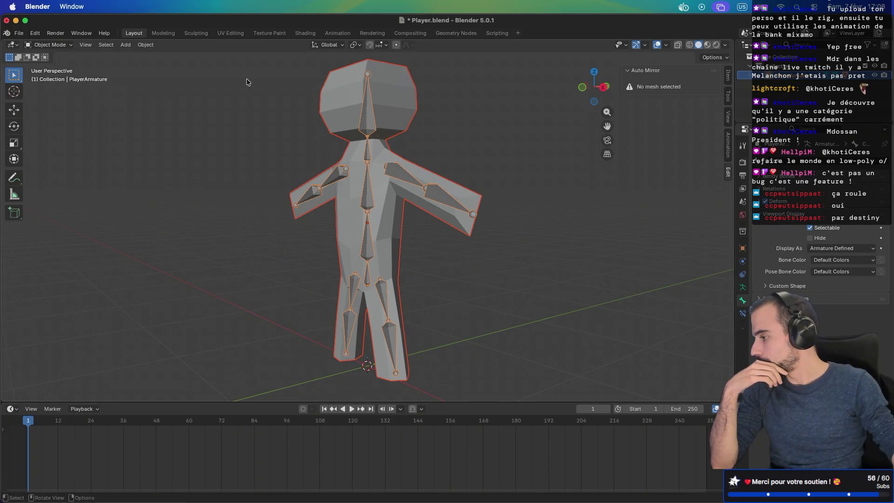
click(338, 32)
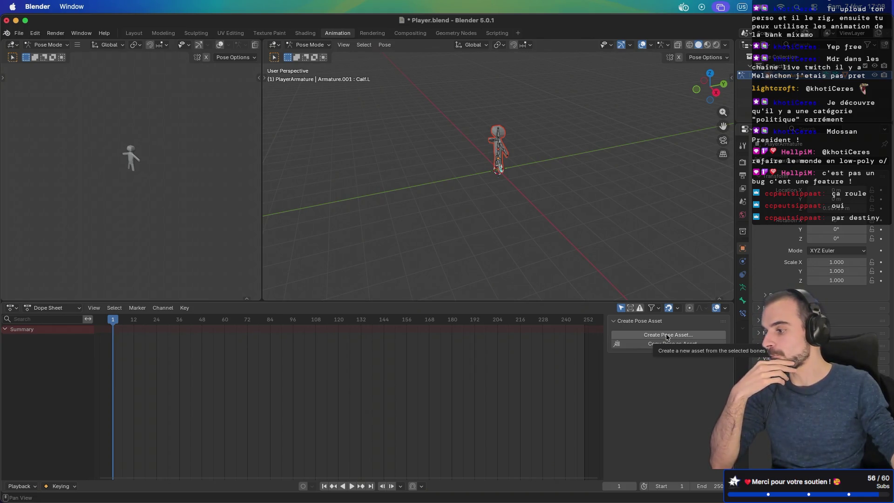
Zoom in on the character in the left viewport, then switch desktops to the browser
scroll(179, 203, up, 6)
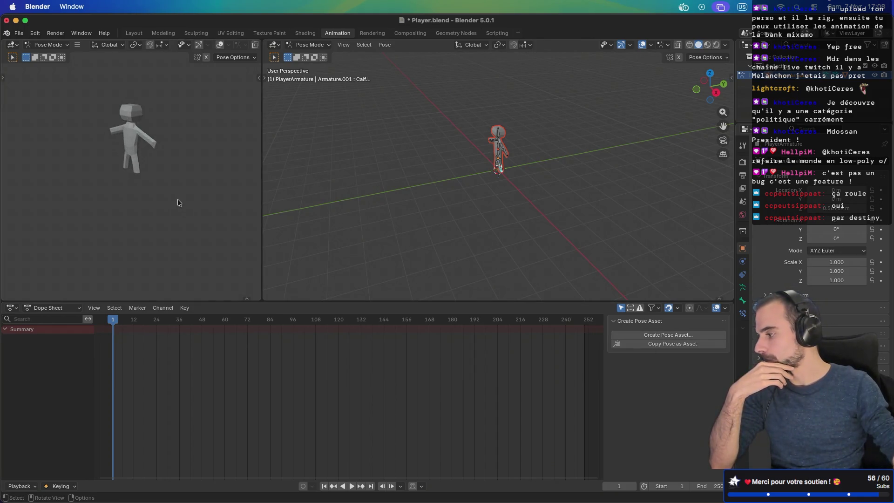
mouse_move(178, 200)
middle_down()
mouse_move(166, 173)
mouse_move(164, 273)
mouse_move(173, 238)
middle_up()
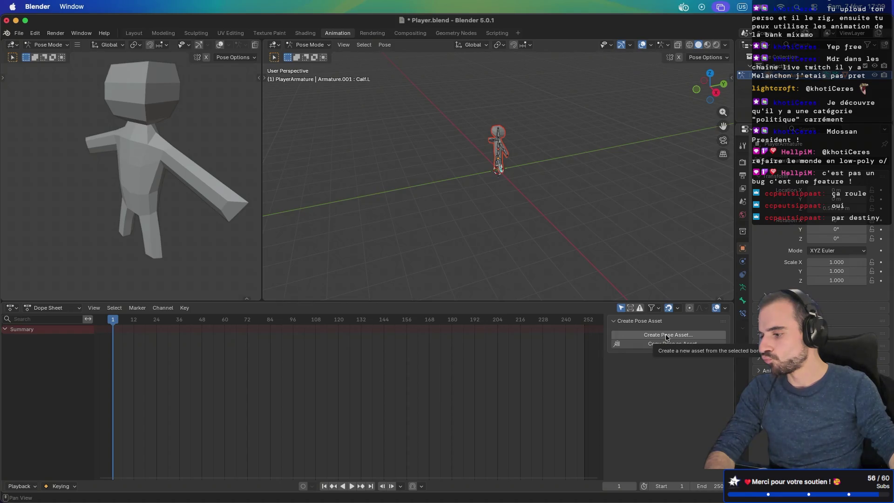
scroll(529, 172, up, 8)
mouse_move(527, 156)
middle_down()
mouse_move(543, 203)
mouse_move(585, 160)
middle_up()
key(ctrl+Right)
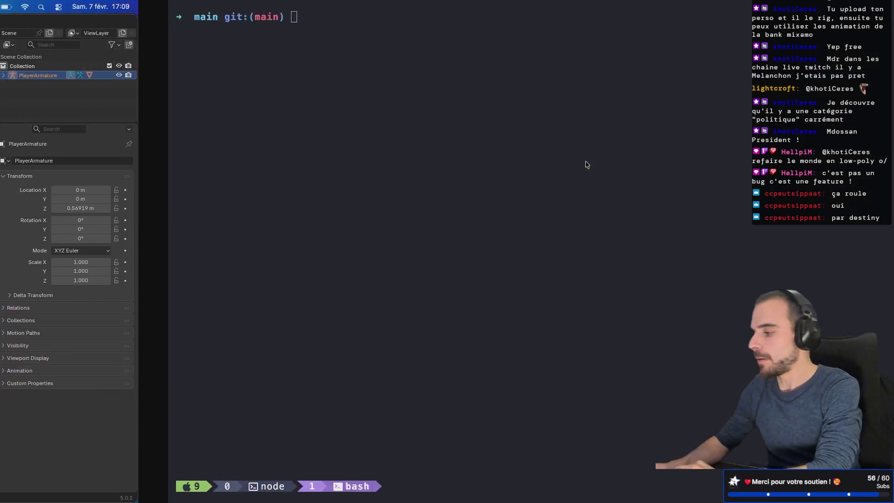
key(ctrl+Right)
key(ctrl+Right)
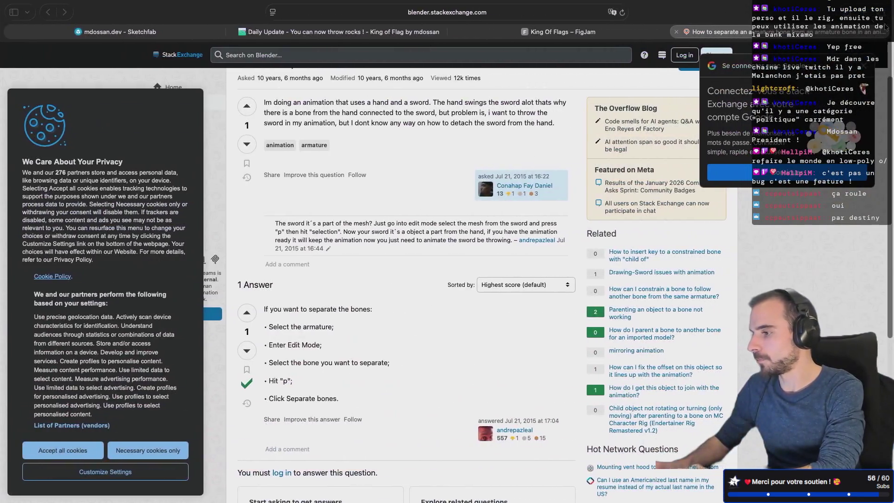
Search Google for 'blender create multiple animation for same mesh' in a new tab
click(886, 29)
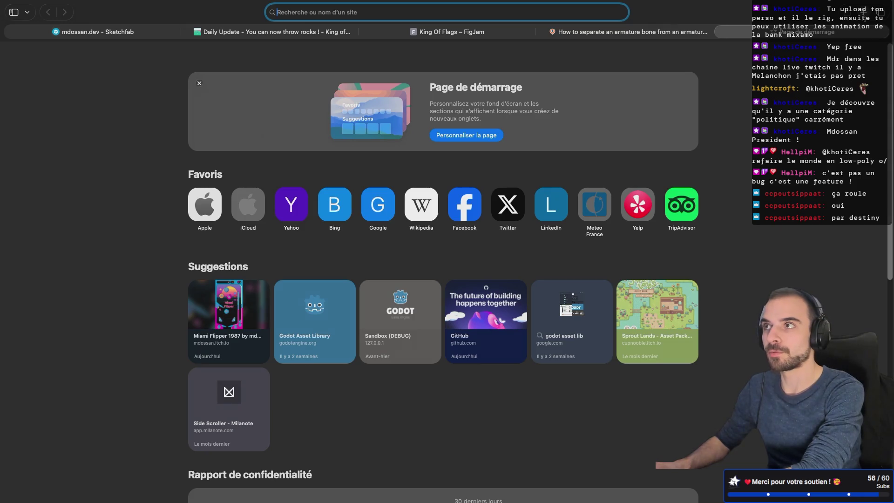
text(blen)
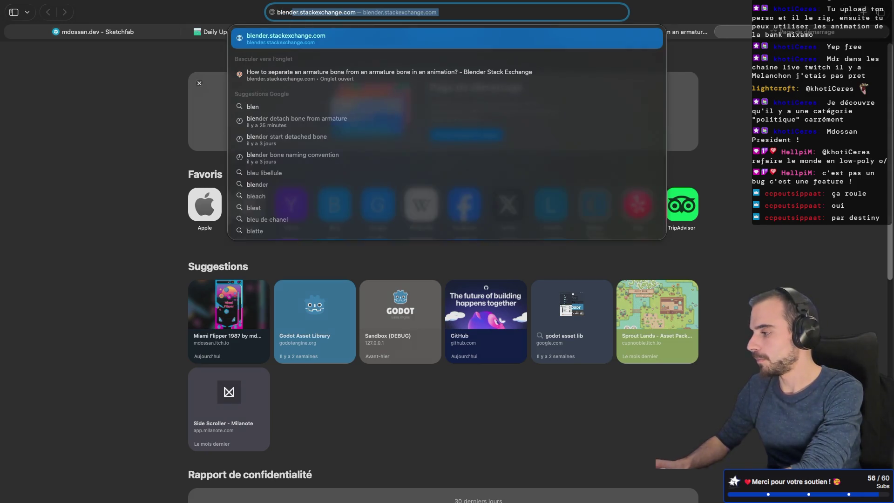
text(der create multi)
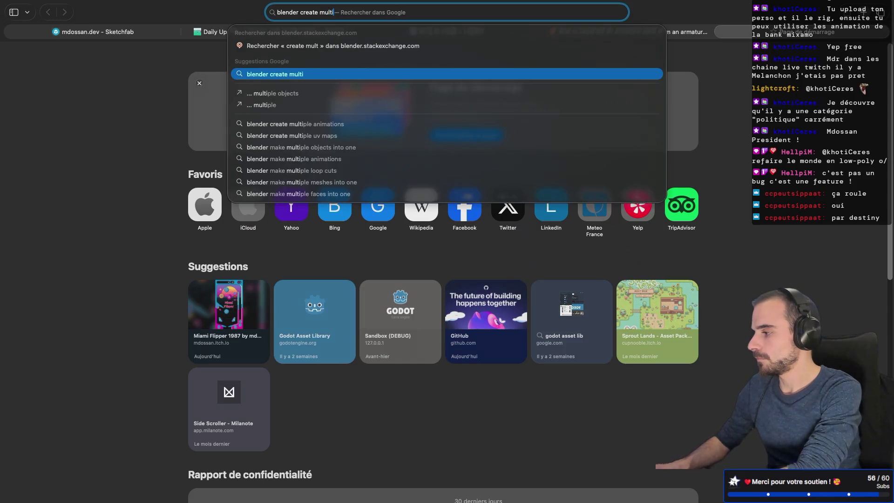
text(ple animation f)
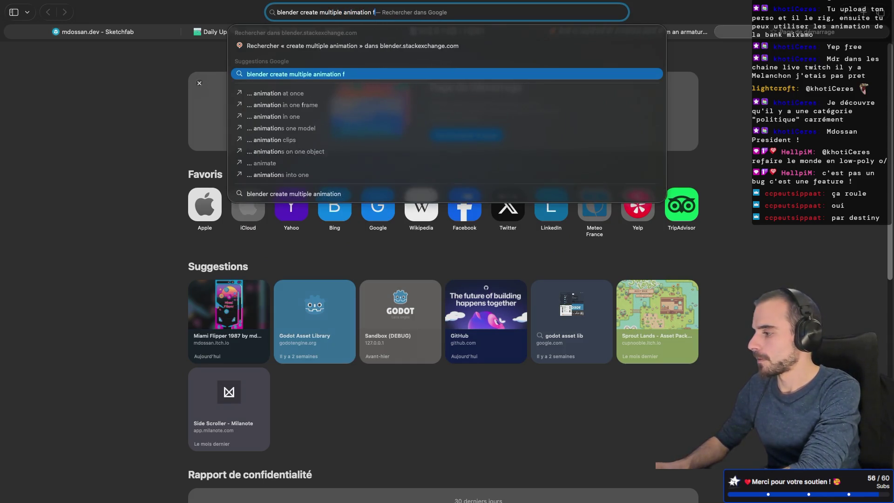
text(or same mesh)
key(Return)
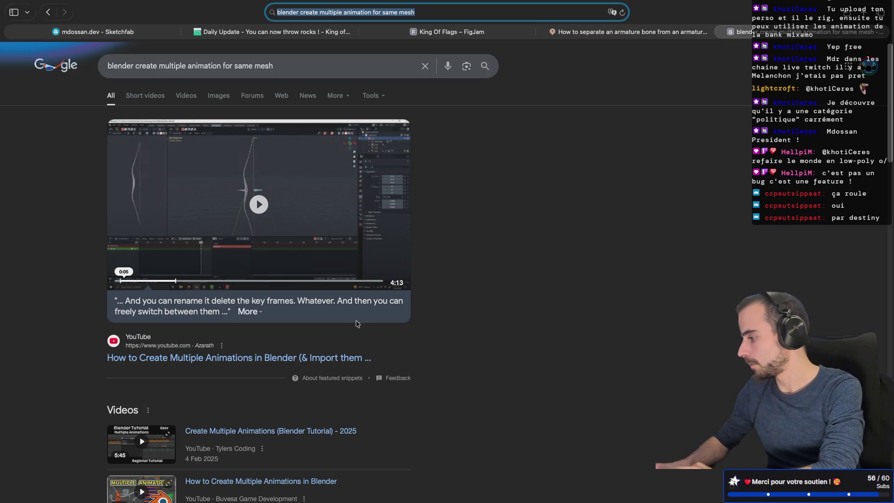
Expand the featured snippet, then open the r/blenderhelp thread on saving multiple animations
scroll(480, 274, down, 3)
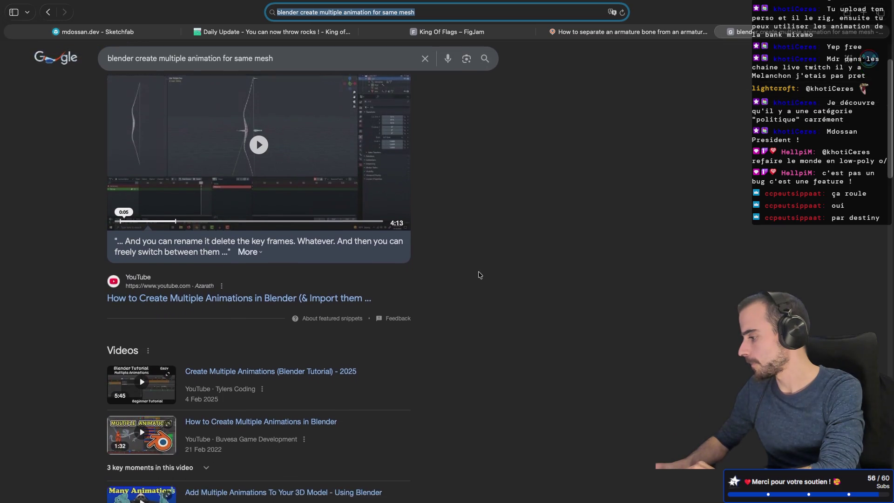
scroll(480, 275, down, 2)
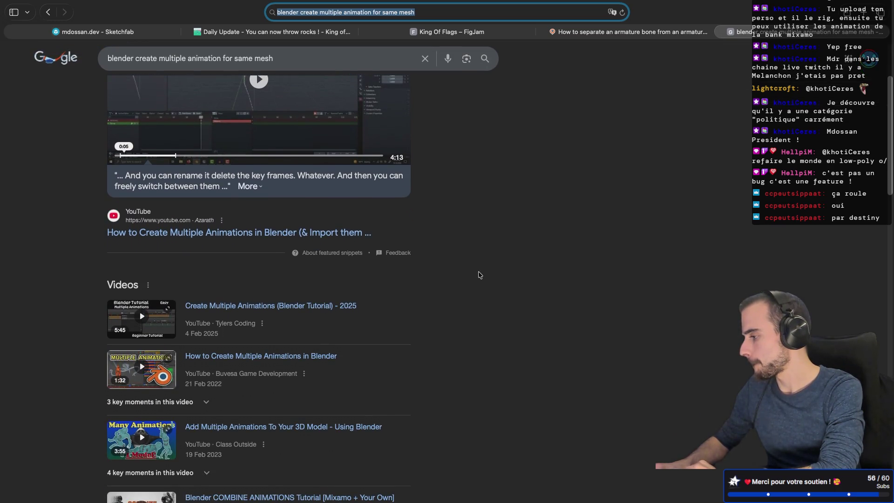
click(247, 187)
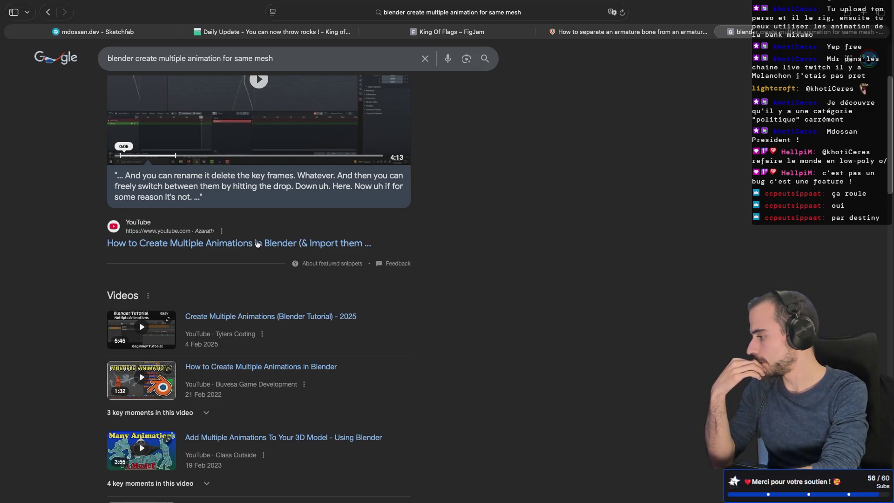
scroll(241, 154, up, 2)
scroll(257, 248, down, 9)
scroll(257, 247, down, 1)
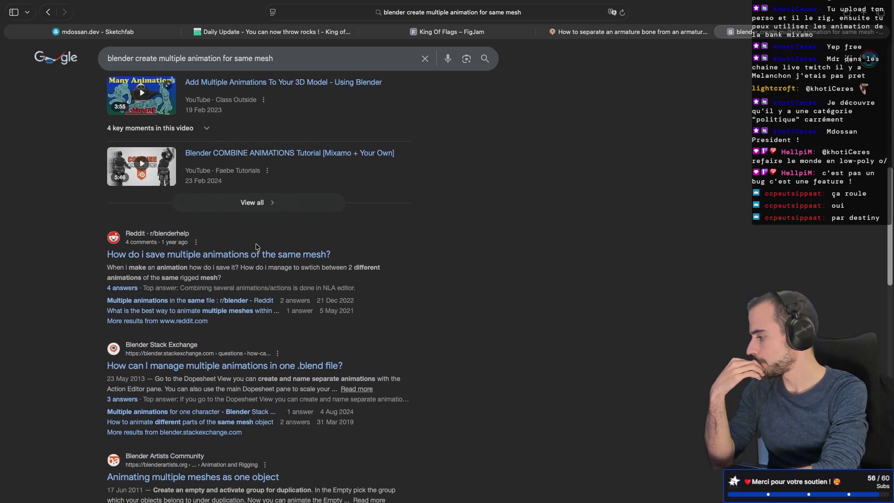
click(239, 246)
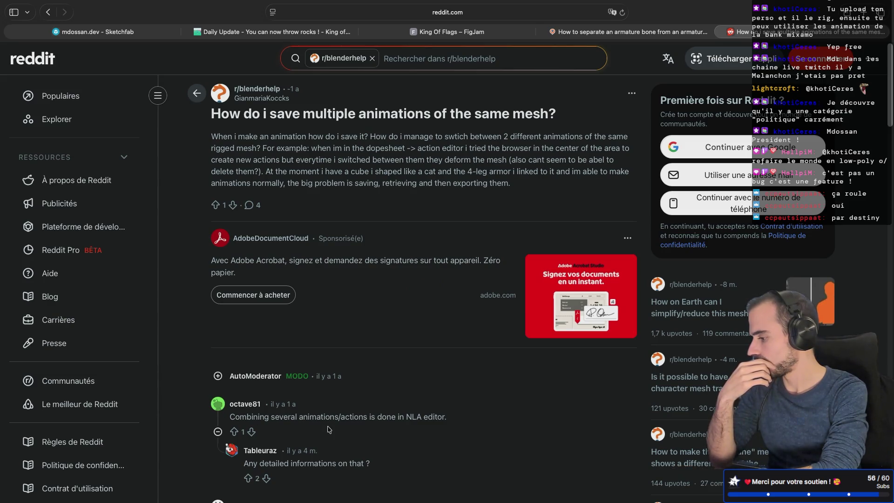
scroll(351, 391, down, 6)
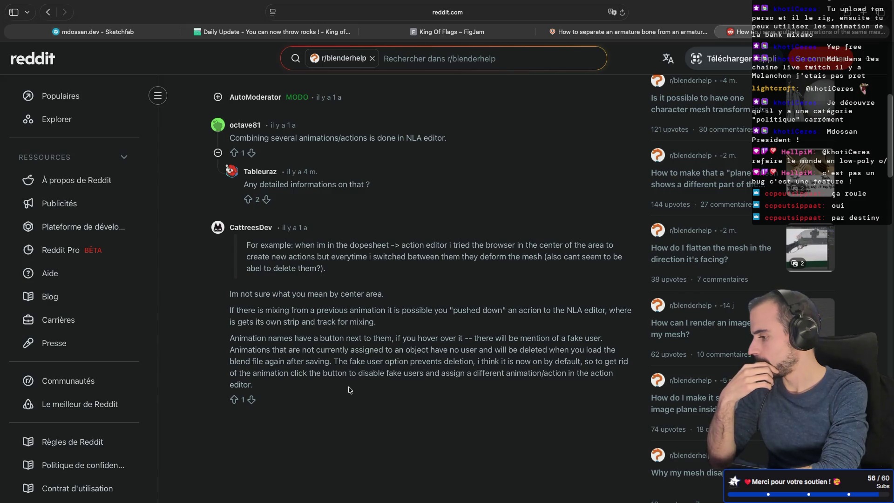
key(ctrl+Left)
key(ctrl+Left)
key(ctrl+Left)
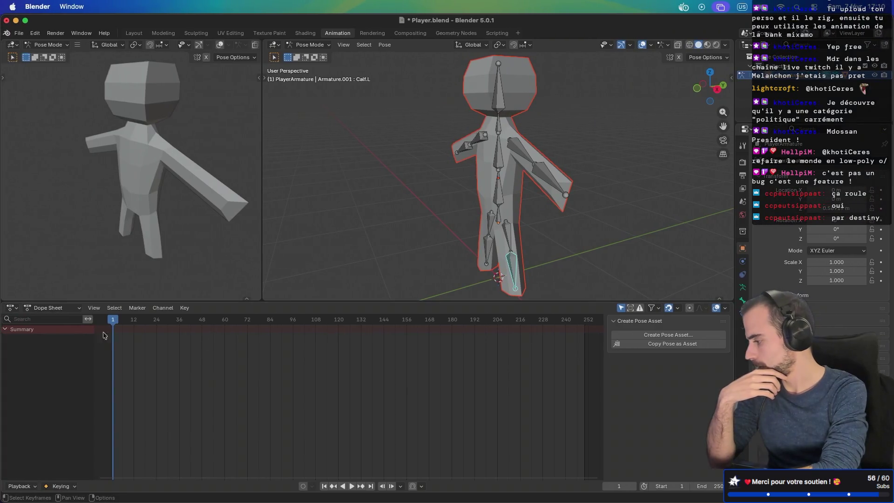
Open the Dope Sheet mode list and close it without switching modes
click(58, 309)
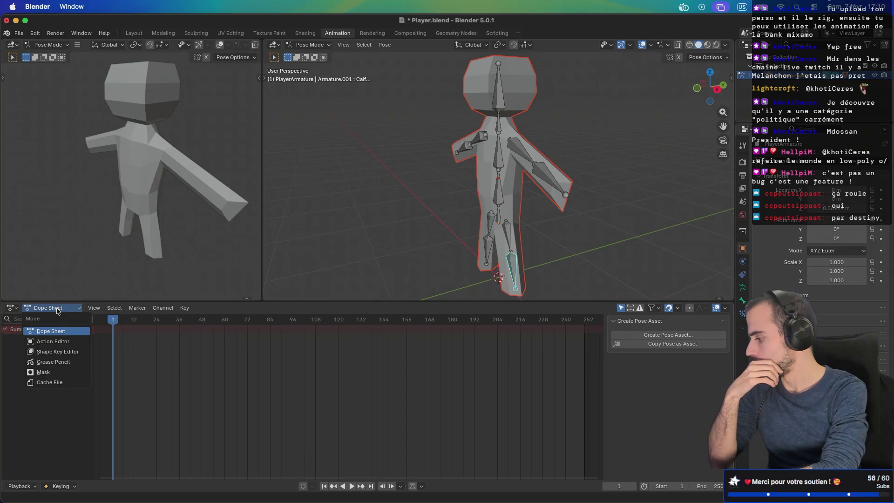
click(58, 309)
click(10, 308)
click(11, 307)
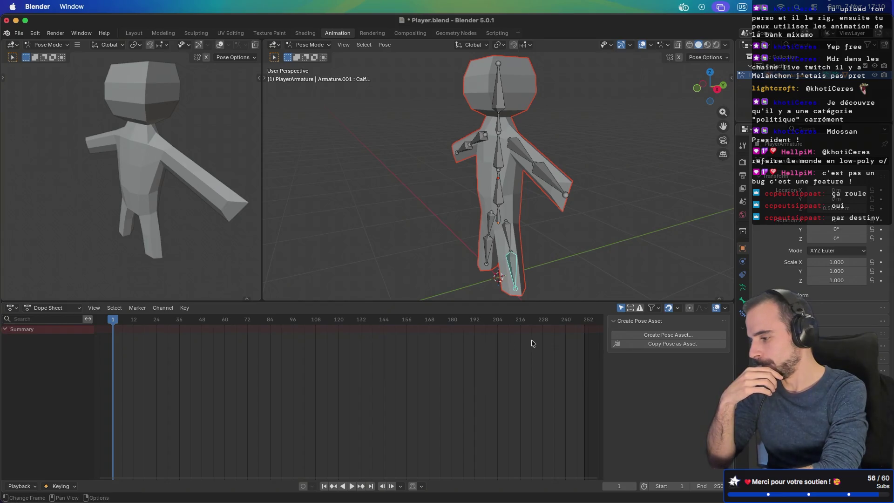
Dismiss the keyframe menu, then expand the Dope Sheet Summary and PlayerArmature in the Outliner
mouse_move(369, 478)
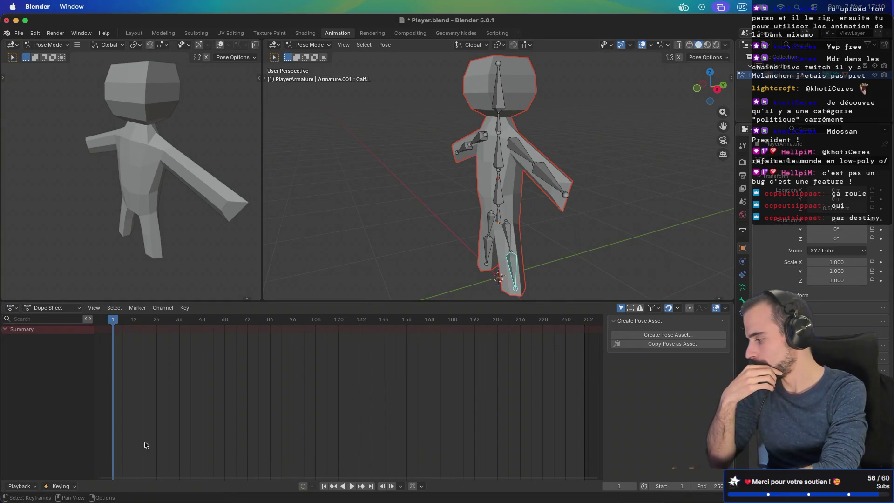
right_click(168, 371)
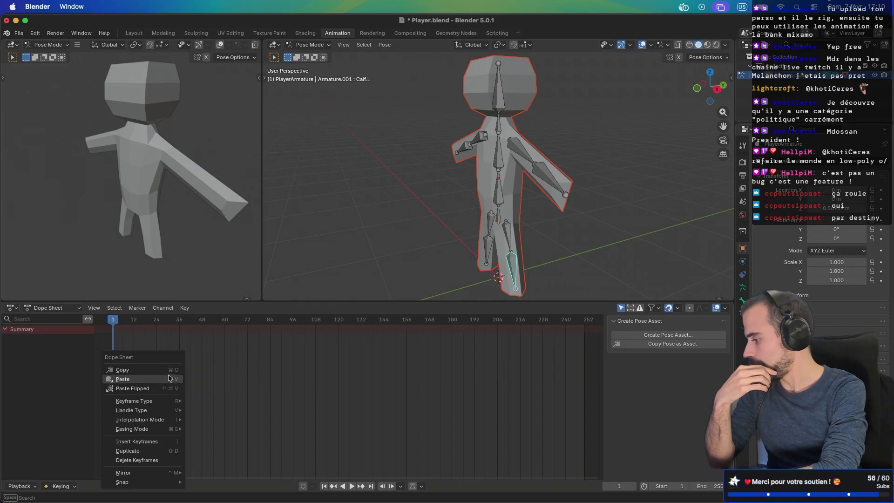
mouse_move(168, 404)
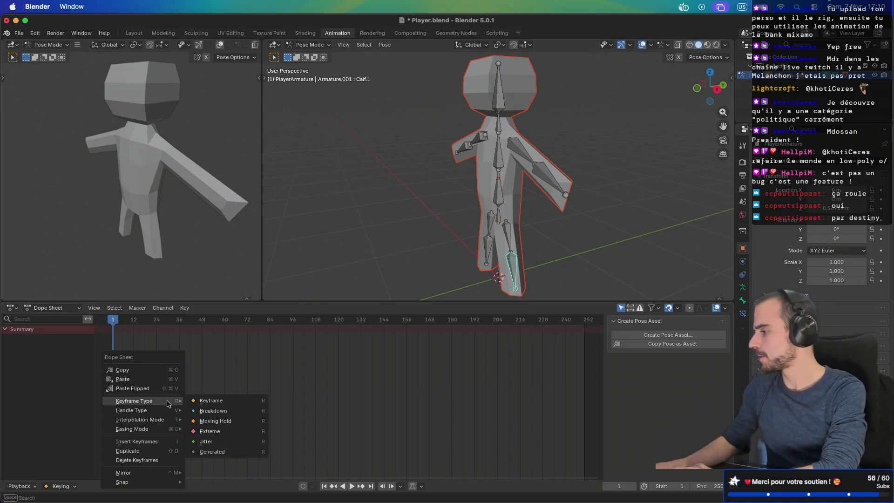
key(Escape)
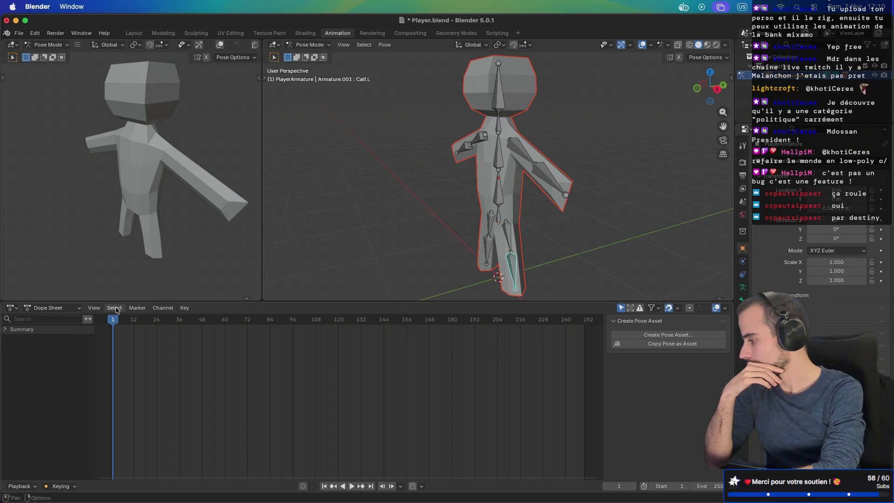
click(4, 331)
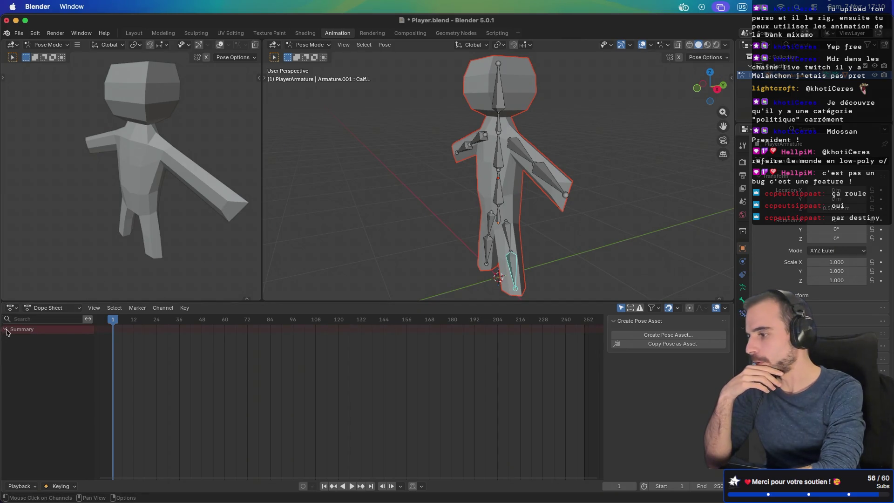
click(764, 75)
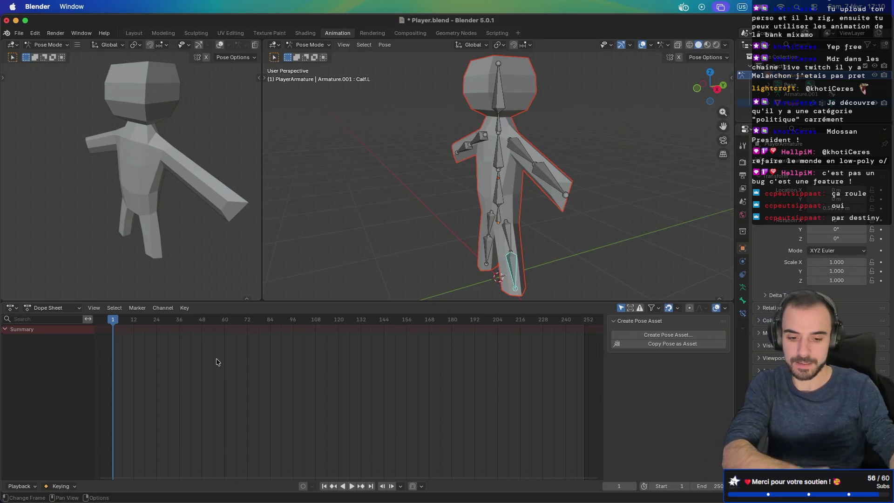
In front orthographic view, rotate the first raised upper arm down beside the body
middle_drag(479, 213, 542, 188)
middle_drag(533, 188, 542, 194)
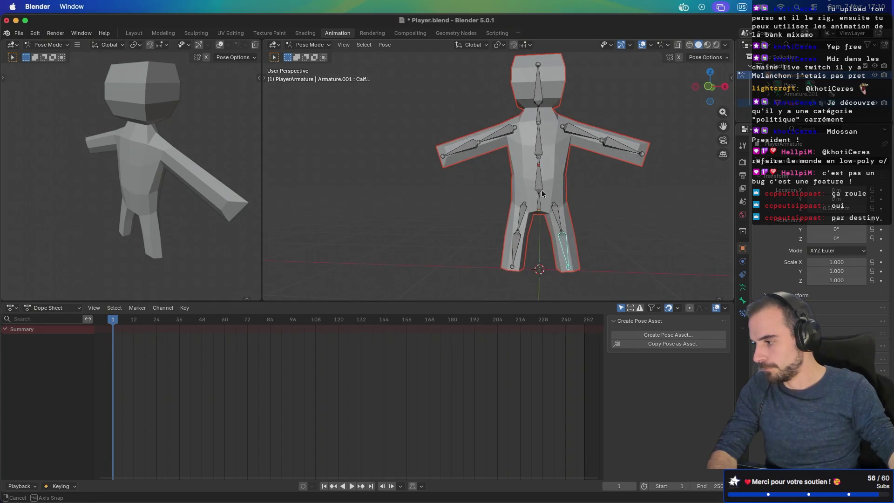
key(KP_1)
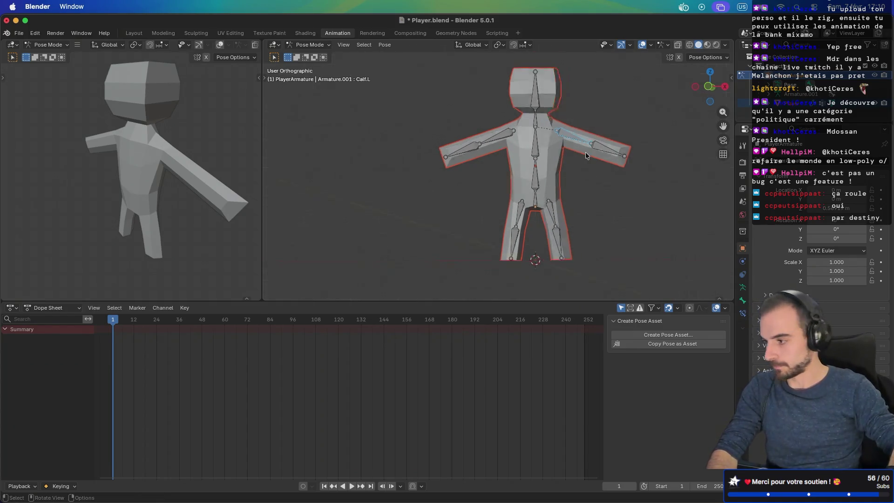
scroll(585, 152, up, 4)
shift+middle_drag(548, 161, 570, 186)
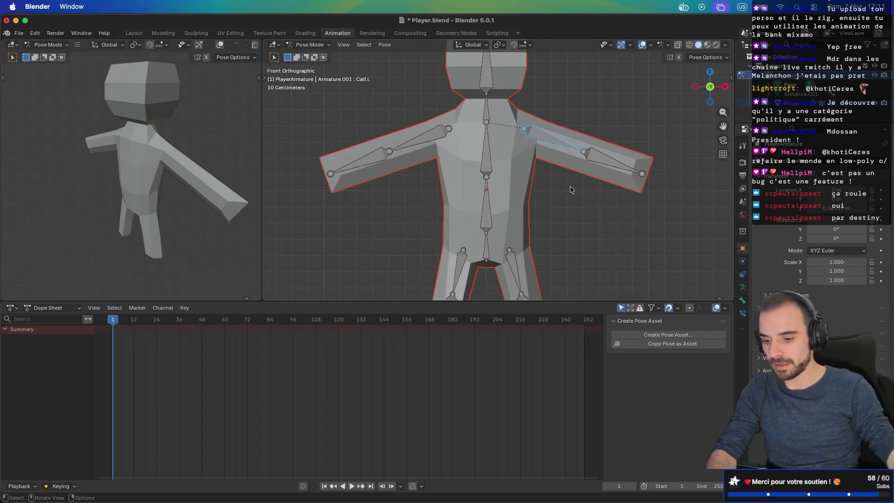
key(r)
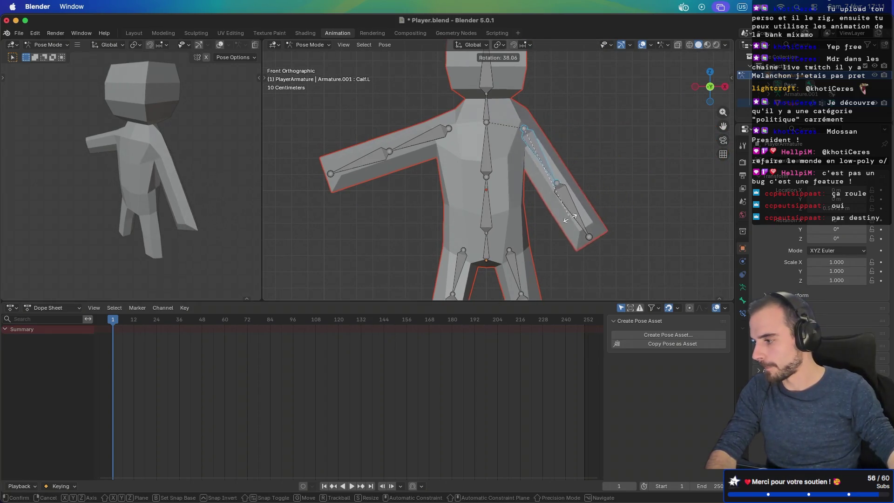
click(566, 219)
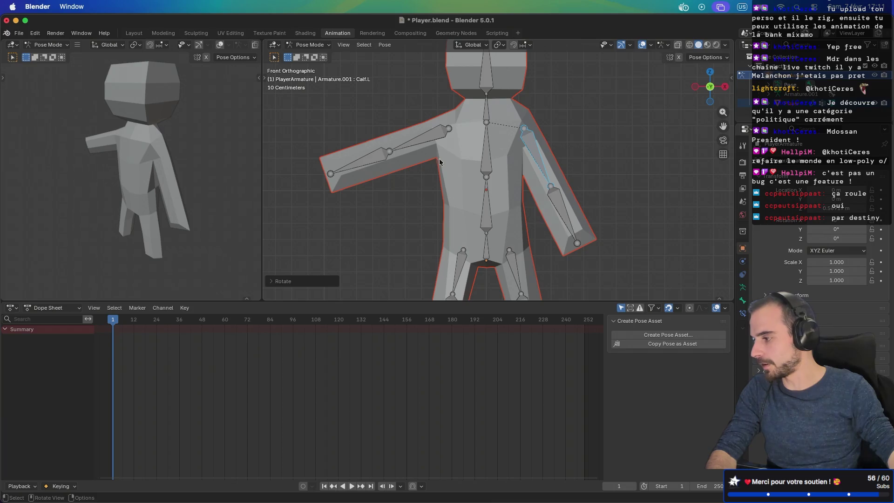
Rotate UpperArm.R down beside the body and check both arms from other angles
click(422, 137)
key(r)
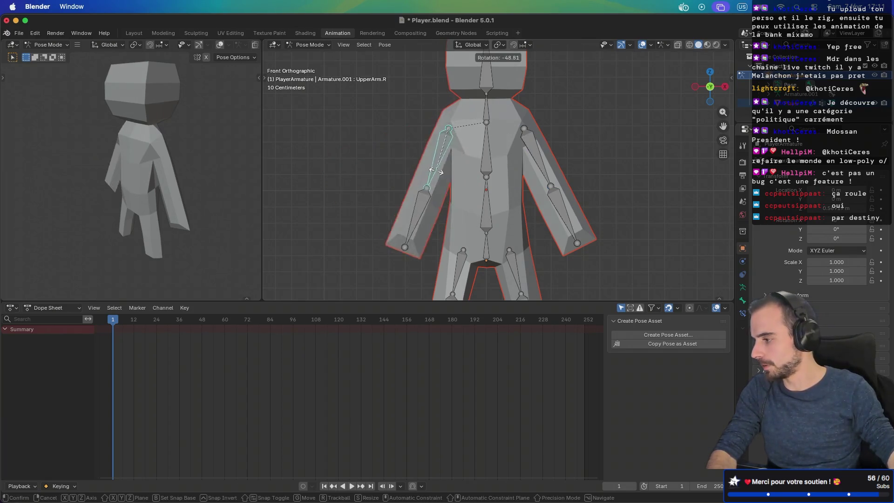
click(431, 170)
mouse_move(431, 170)
middle_down()
mouse_move(458, 172)
mouse_move(381, 153)
middle_up()
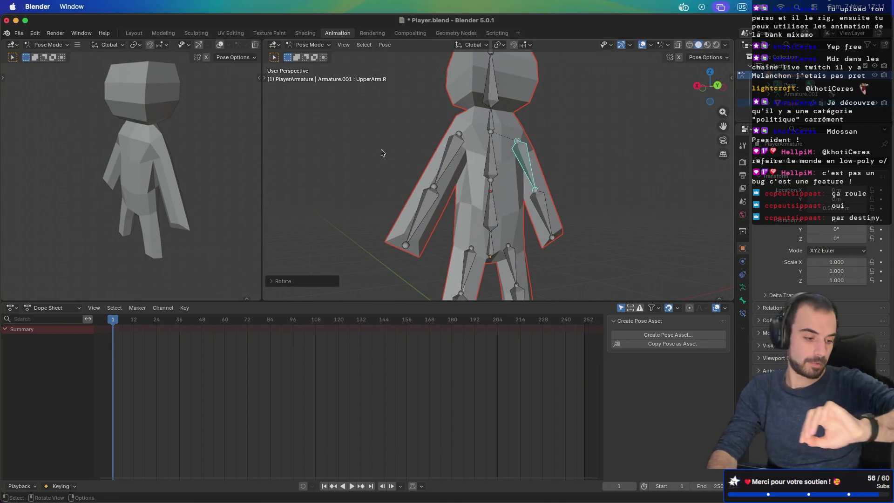
mouse_move(386, 173)
middle_down()
mouse_move(454, 174)
mouse_move(456, 191)
mouse_move(490, 210)
mouse_move(524, 93)
middle_up()
scroll(454, 174, down, 4)
scroll(490, 210, up, 5)
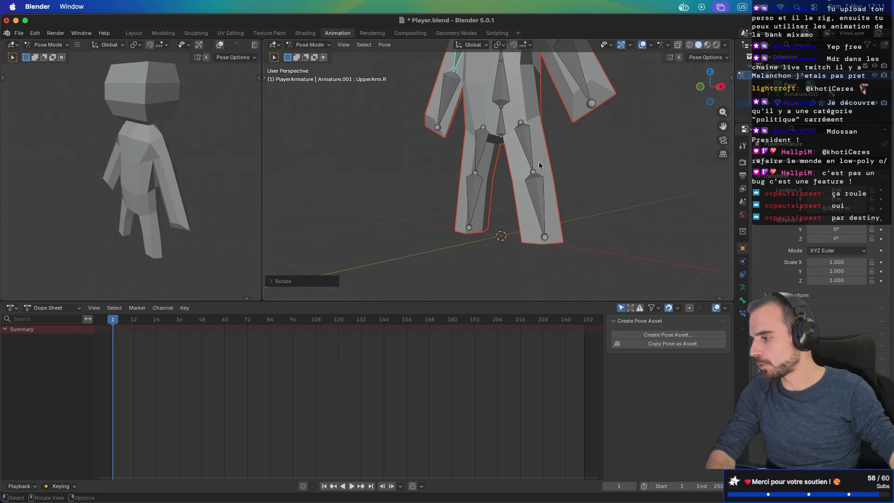
key(KP_1)
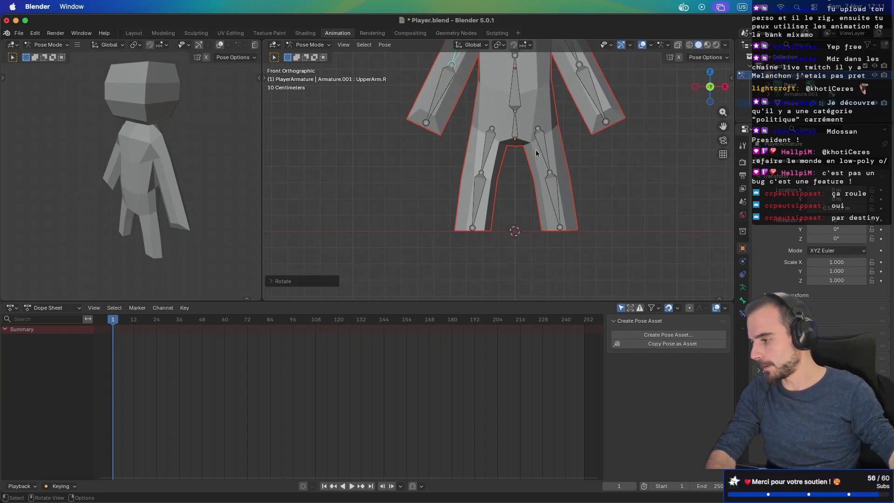
In right orthographic view, swing the Hips.L leg bone forward
click(546, 142)
middle_drag(561, 158, 594, 165)
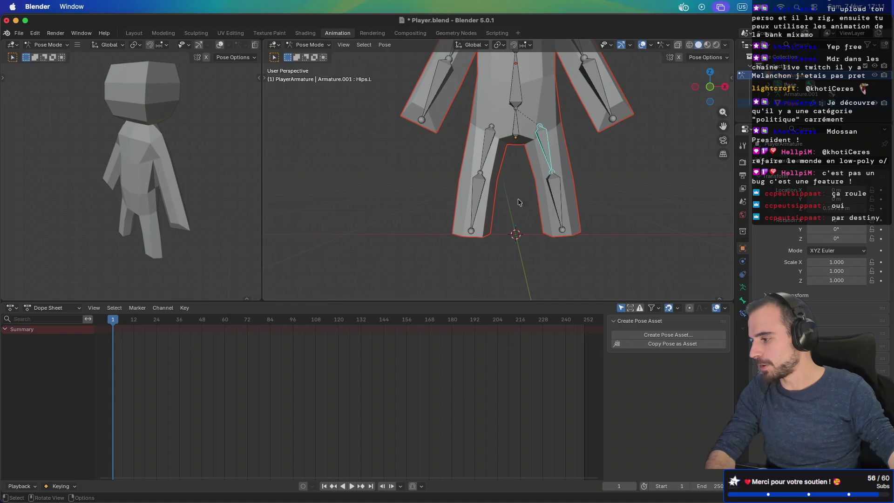
mouse_move(512, 217)
middle_down()
mouse_move(496, 209)
mouse_move(510, 204)
middle_up()
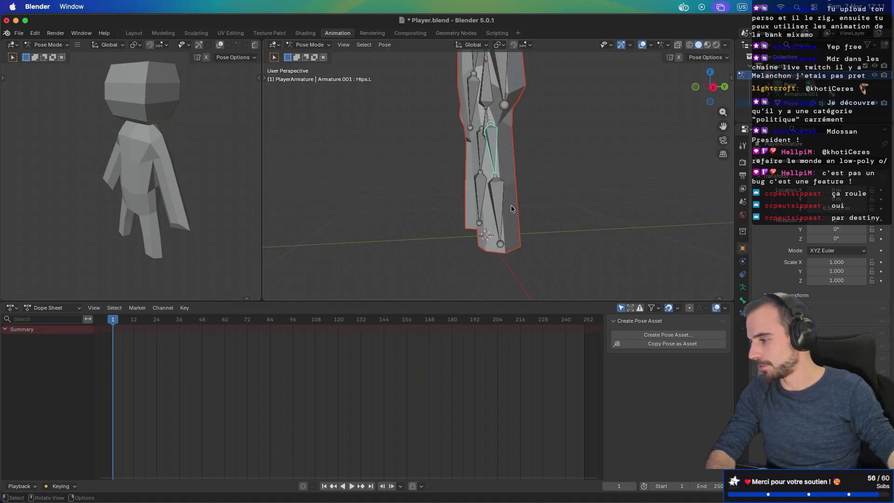
key(KP_3)
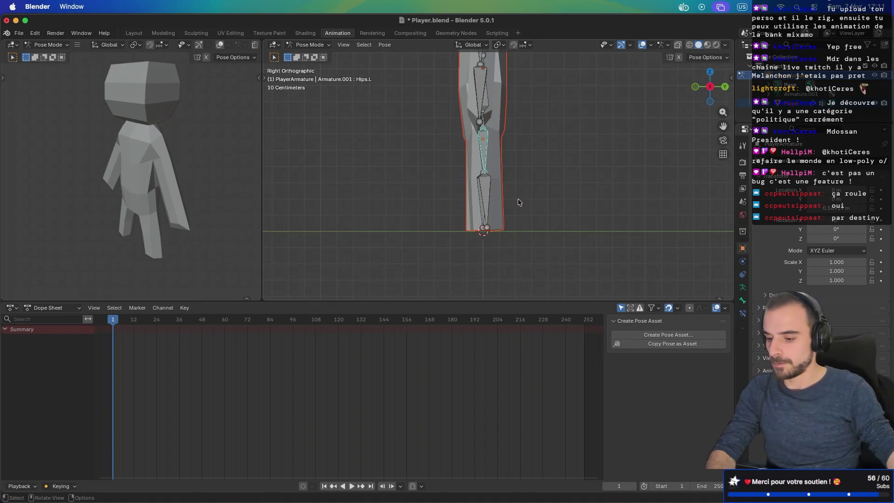
key(r)
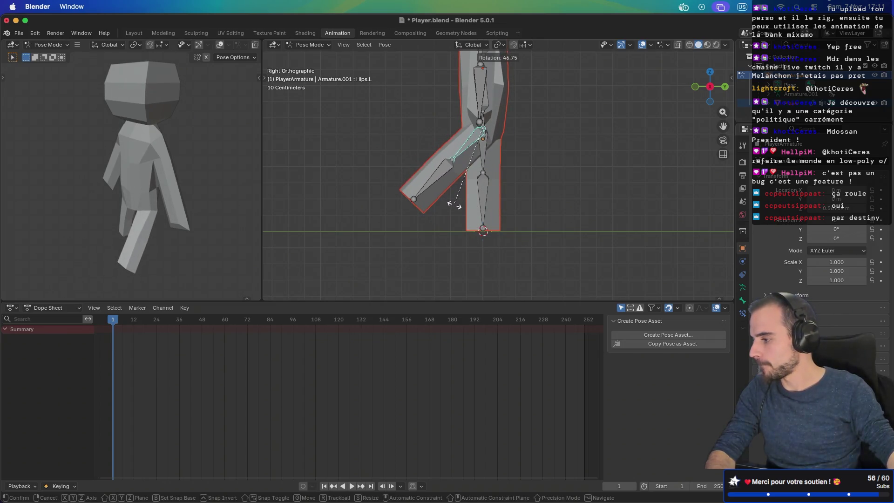
click(448, 199)
middle_drag(458, 208, 626, 219)
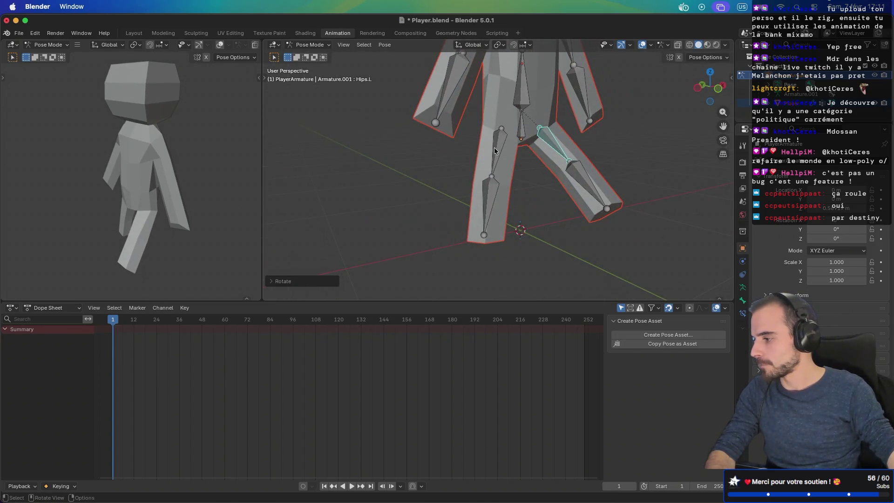
In left orthographic view, swing the Hips.R leg bone back into the stride
click(493, 147)
key(ctrl+KP_3)
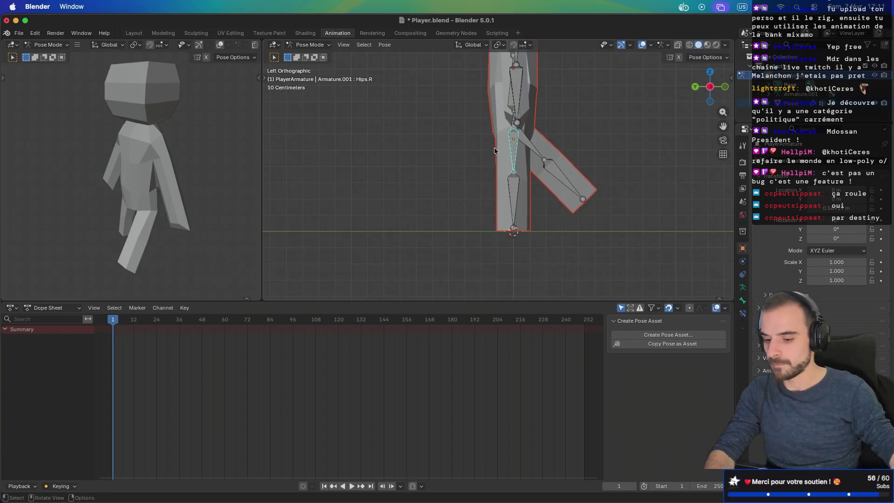
key(r)
click(430, 132)
mouse_move(462, 131)
middle_down()
mouse_move(529, 136)
mouse_move(486, 131)
middle_up()
Move the Base bone along Z to lower the whole body
click(490, 128)
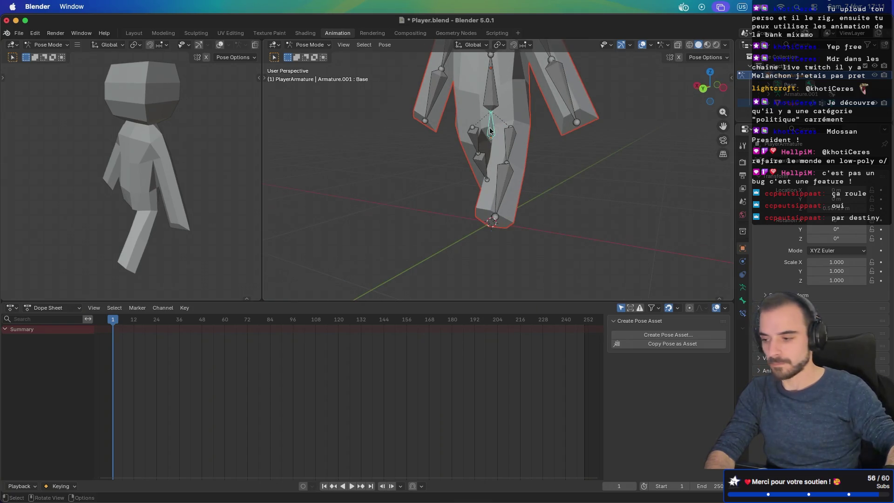
key(KP_1)
key(KP_3)
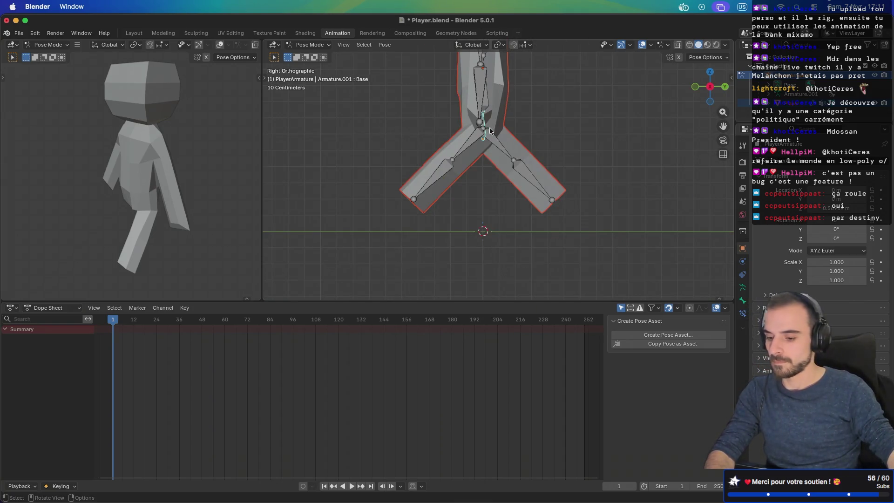
key(r)
key(Escape)
key(g)
key(z)
click(493, 103)
middle_drag(519, 96, 516, 110)
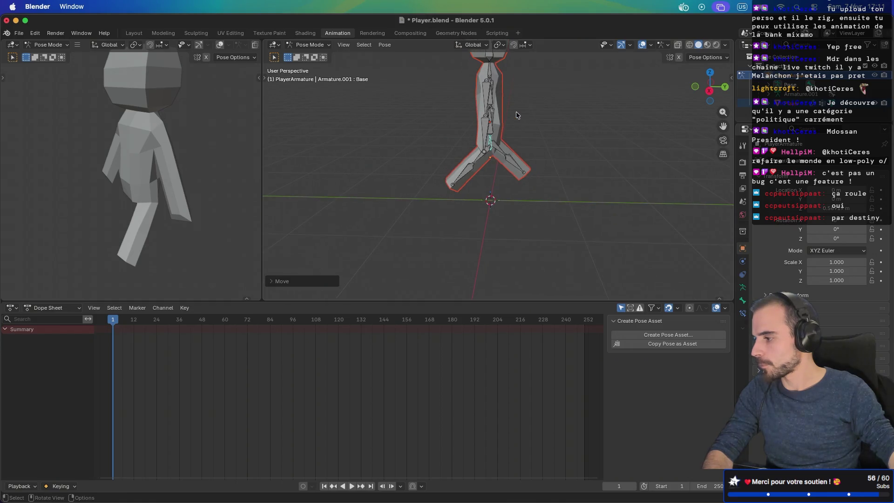
In right orthographic view, swing UpperArm.L forward
click(488, 95)
key(KP_3)
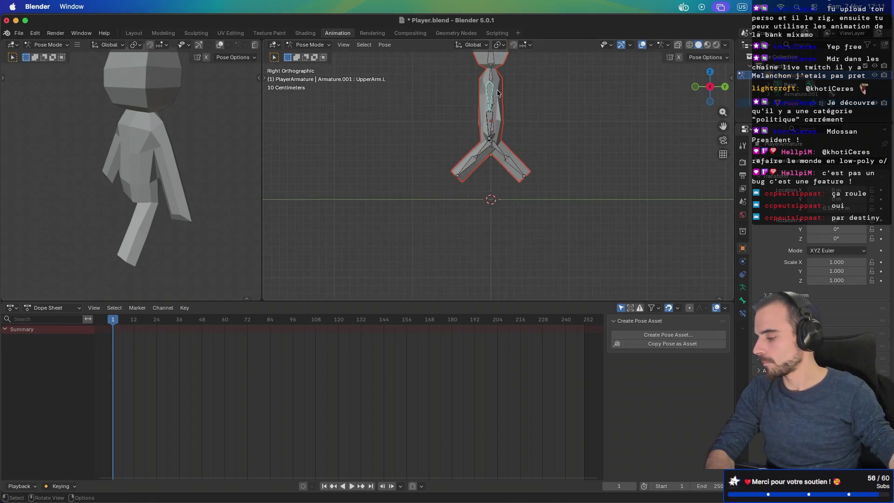
scroll(497, 89, up, 3)
key(r)
click(496, 116)
mouse_move(496, 116)
middle_down()
mouse_move(594, 118)
mouse_move(491, 123)
mouse_move(578, 152)
mouse_move(398, 141)
mouse_move(540, 125)
mouse_move(475, 123)
mouse_move(361, 160)
middle_up()
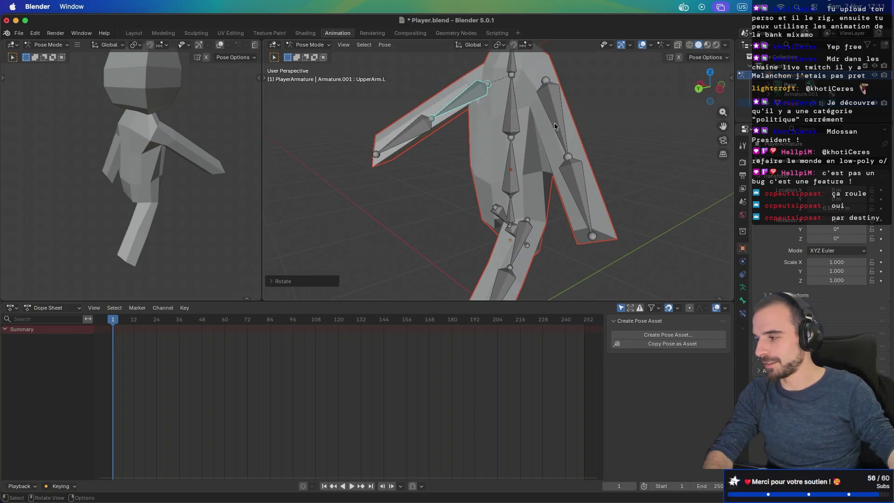
In left orthographic view, swing UpperArm.R back about -44°, opposite the legs
click(563, 112)
key(ctrl+KP_3)
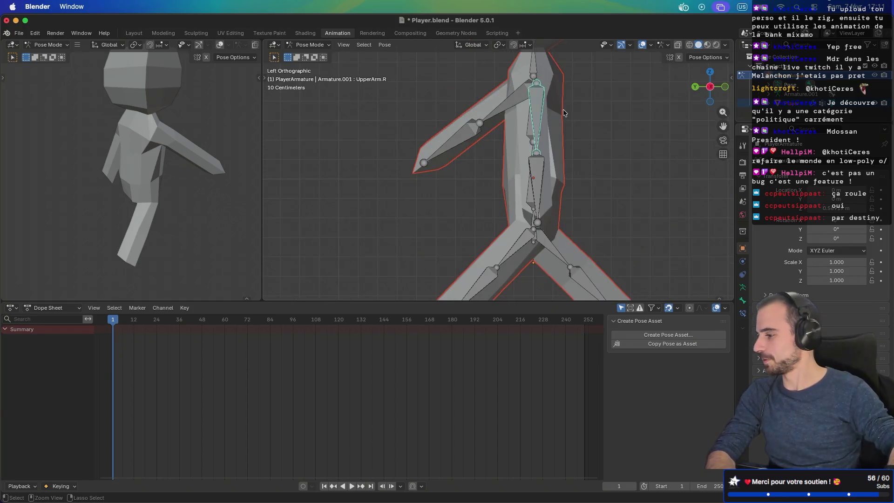
key(r)
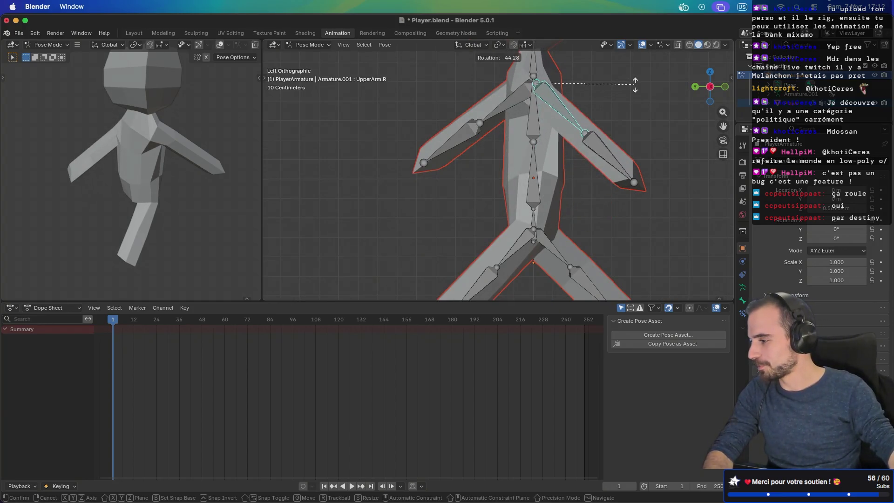
click(634, 90)
mouse_move(467, 108)
middle_down()
mouse_move(569, 121)
mouse_move(603, 118)
mouse_move(506, 111)
mouse_move(609, 111)
mouse_move(441, 111)
mouse_move(560, 106)
middle_up()
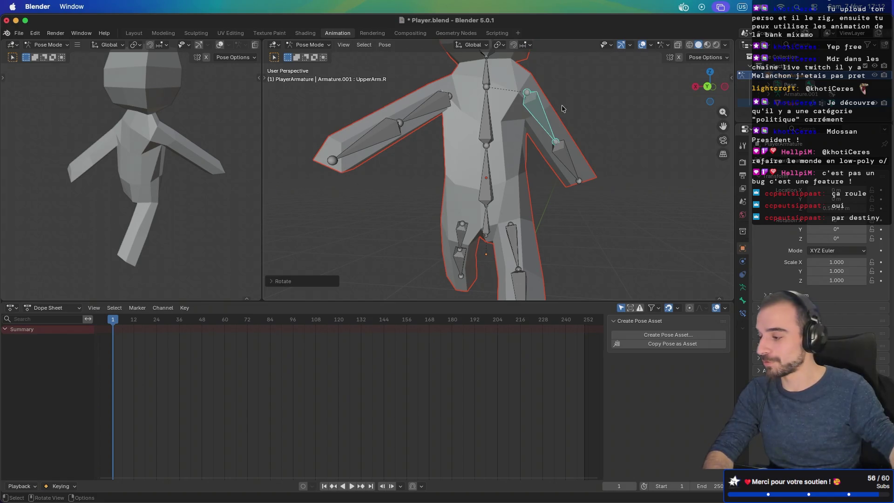
mouse_move(493, 164)
middle_down()
mouse_move(543, 144)
mouse_move(553, 157)
mouse_move(531, 179)
mouse_move(592, 182)
mouse_move(543, 198)
middle_up()
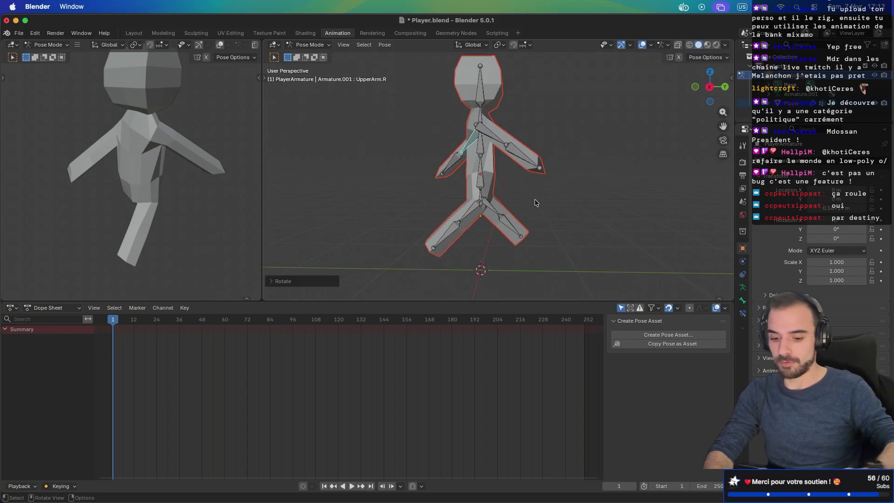
Select all bones and key Location & Rotation for the stride pose at frame 1
key(k)
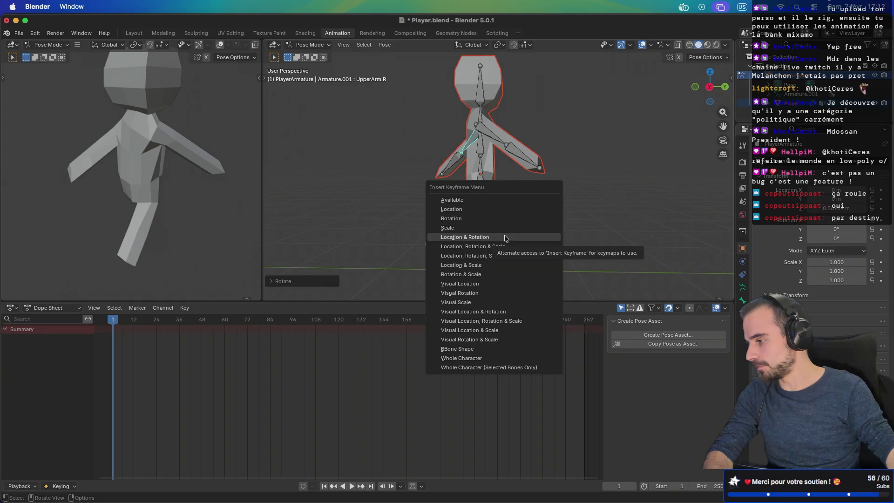
click(506, 237)
key(a)
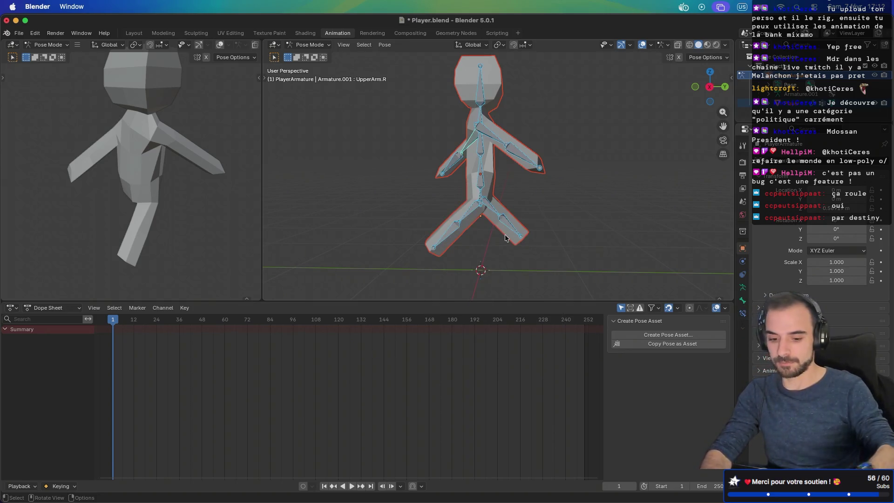
key(k)
click(468, 273)
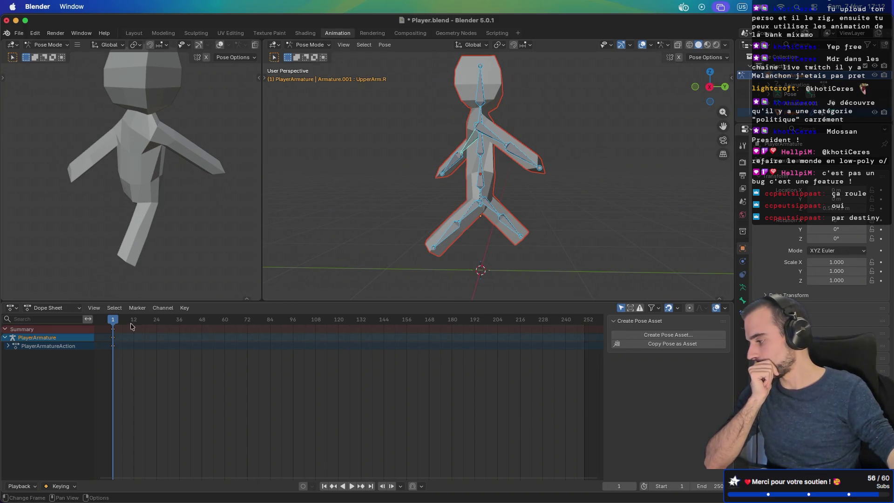
drag(114, 321, 114, 320)
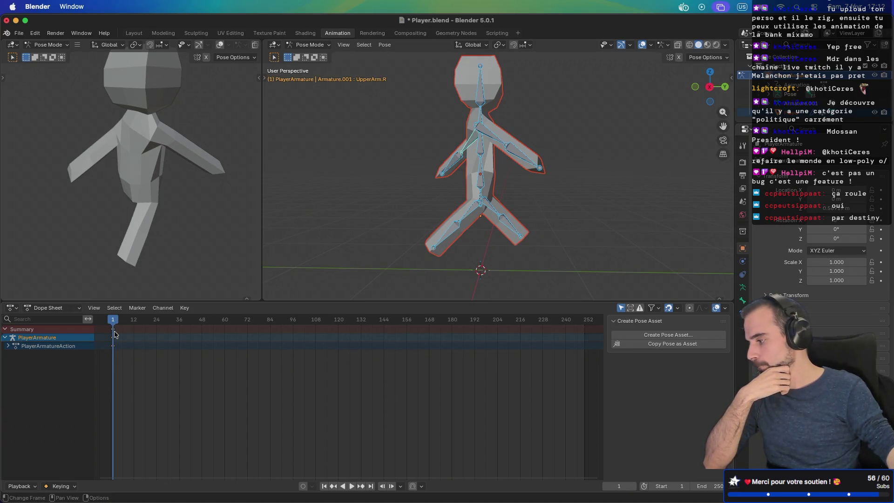
Copy the current pose and move the playhead to around frame 10
right_click(115, 334)
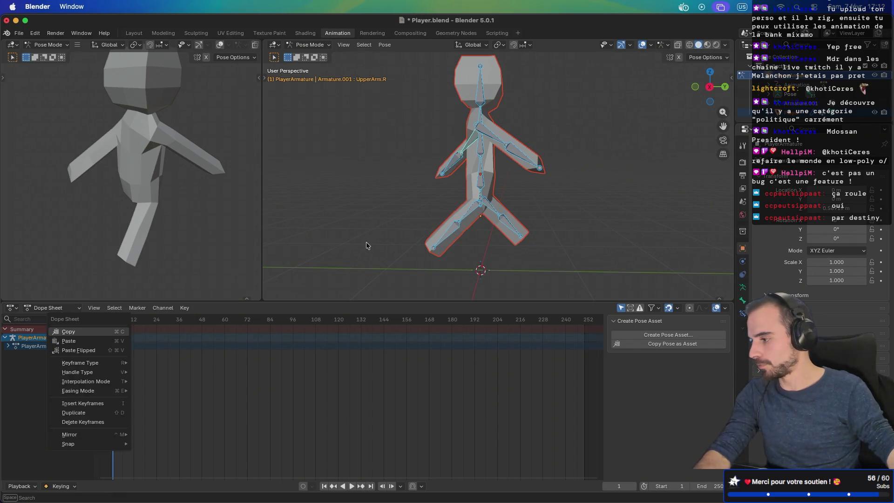
key(Escape)
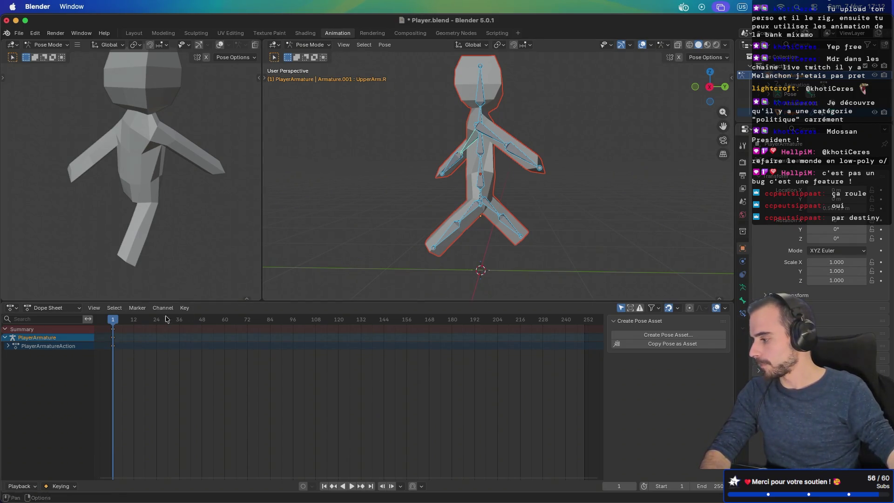
right_click(358, 218)
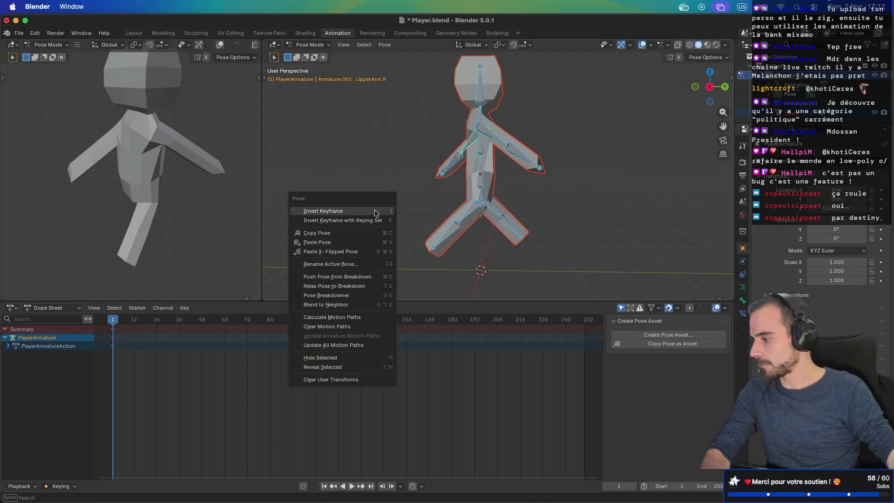
click(356, 234)
mouse_move(154, 319)
mouse_down()
mouse_move(170, 321)
mouse_move(131, 327)
mouse_up()
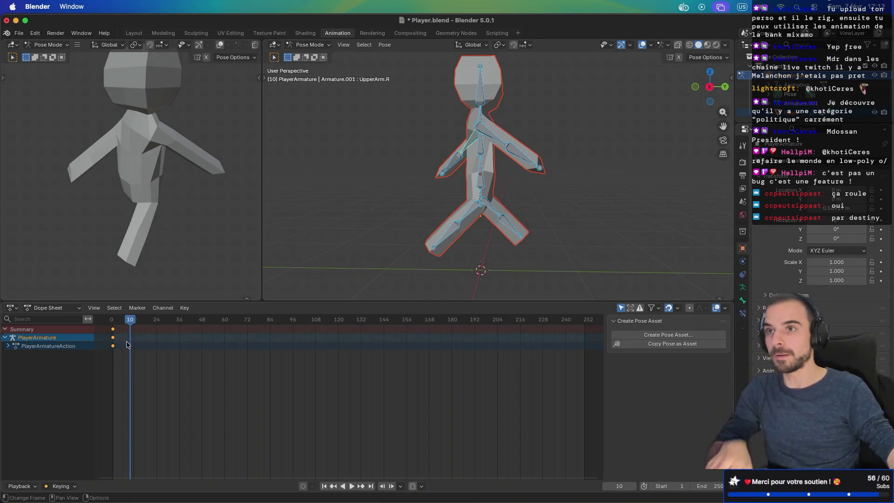
At frame 10, paste the X-flipped pose and key Location & Rotation
scroll(134, 341, left, 5)
scroll(186, 340, right, 3)
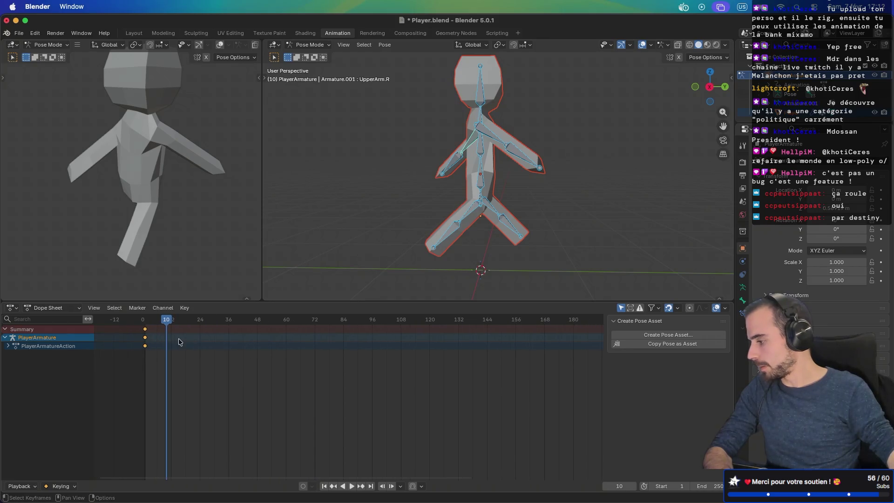
scroll(153, 334, up, 4)
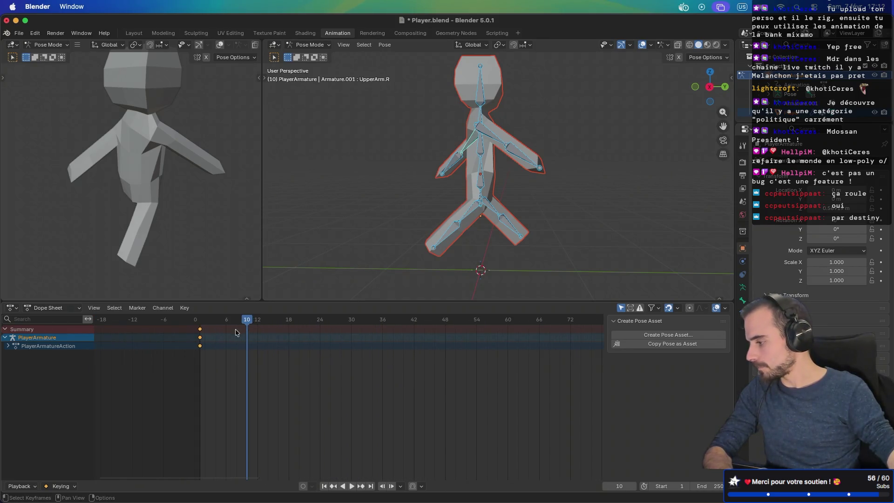
scroll(238, 332, right, 4)
scroll(238, 332, up, 1)
right_click(350, 276)
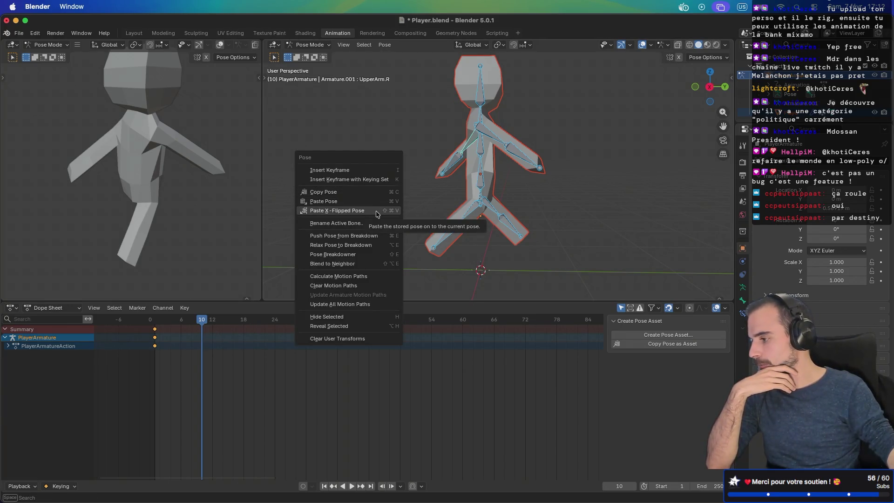
click(377, 210)
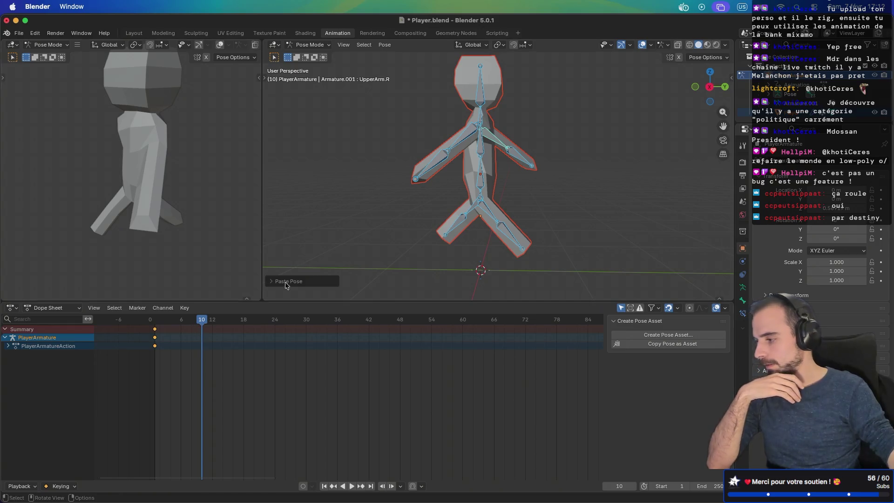
key(k)
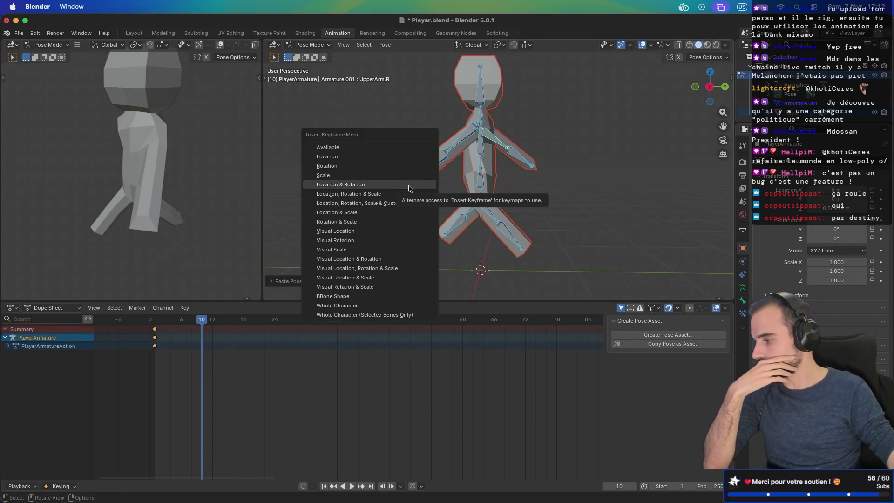
click(410, 184)
Try copying the frame-1 pose and keying it at frame 20, then undo the wrong key
key(space)
mouse_move(202, 320)
mouse_down()
mouse_move(154, 321)
mouse_move(202, 320)
mouse_up()
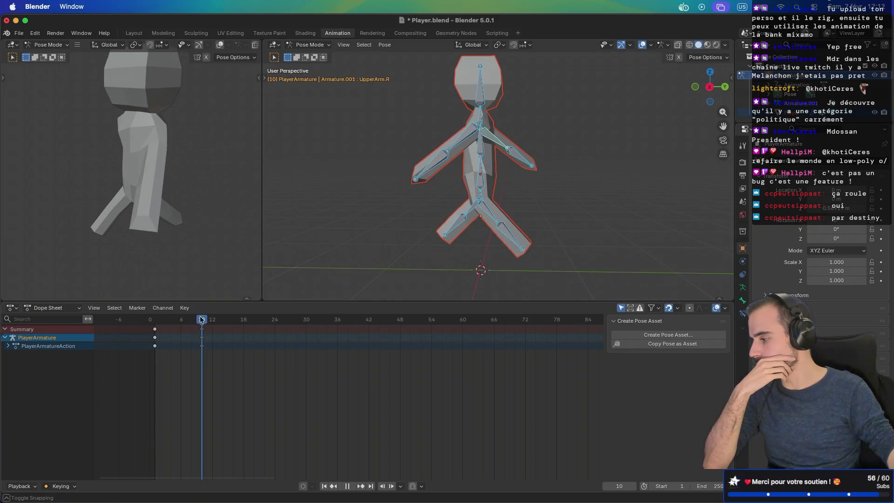
click(157, 318)
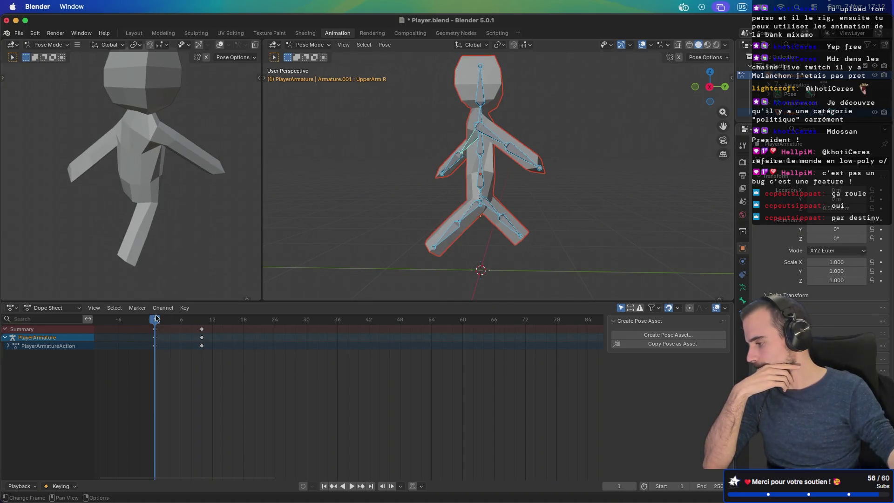
right_click(379, 175)
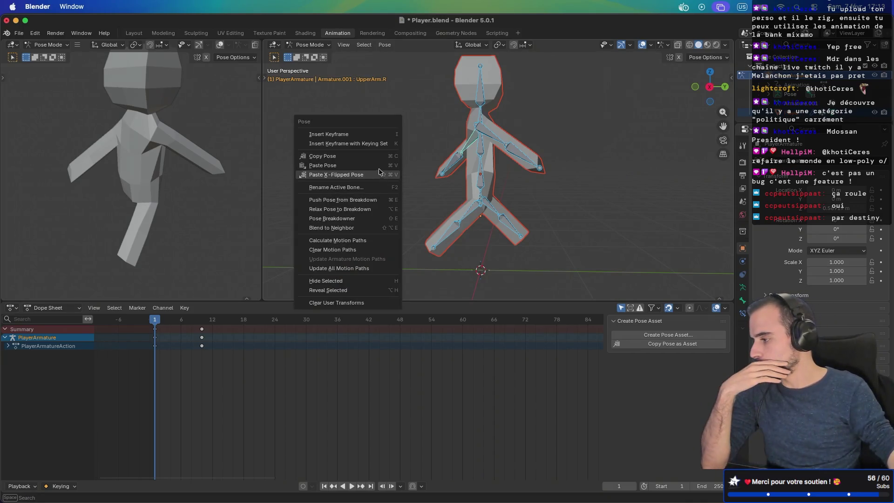
click(375, 159)
click(243, 325)
drag(243, 326, 253, 326)
right_click(370, 185)
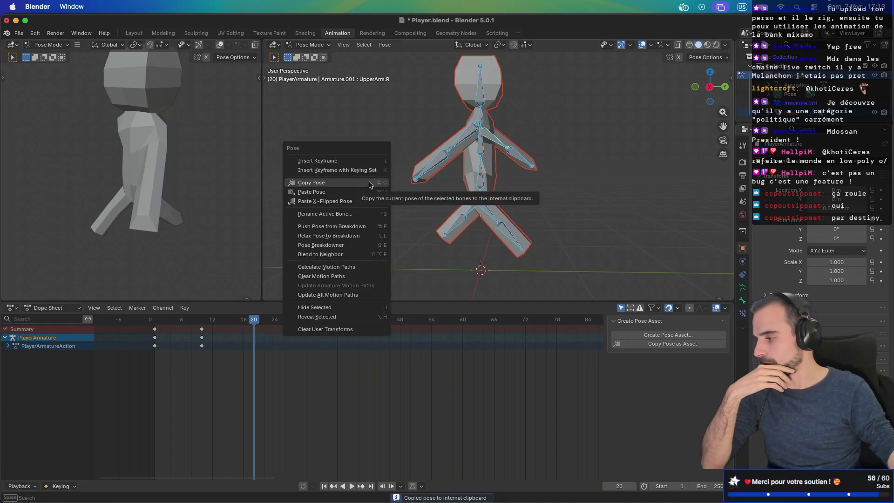
click(356, 183)
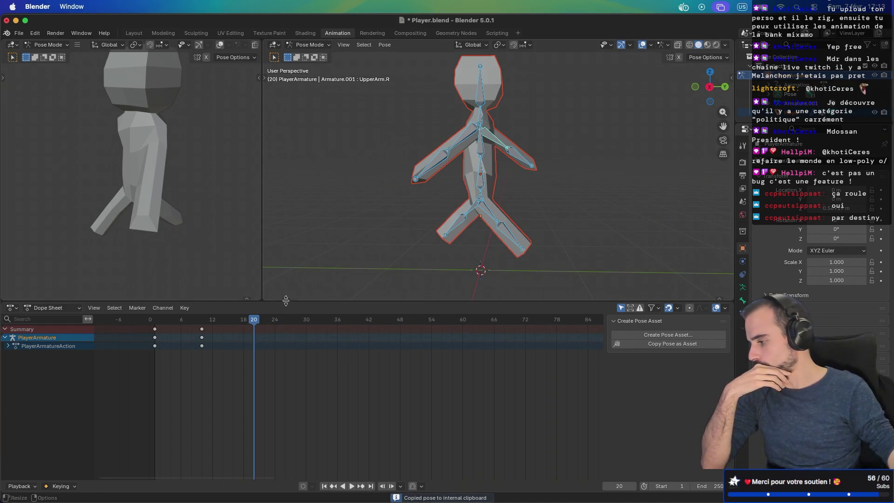
key(k)
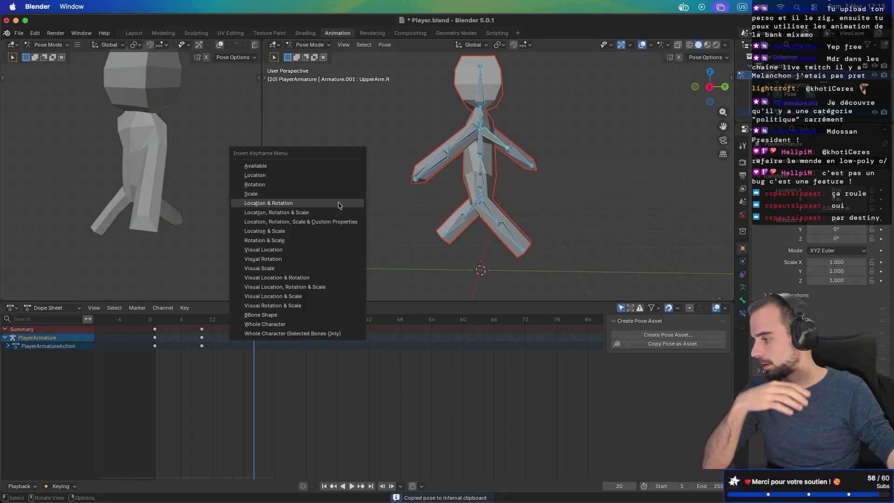
click(338, 204)
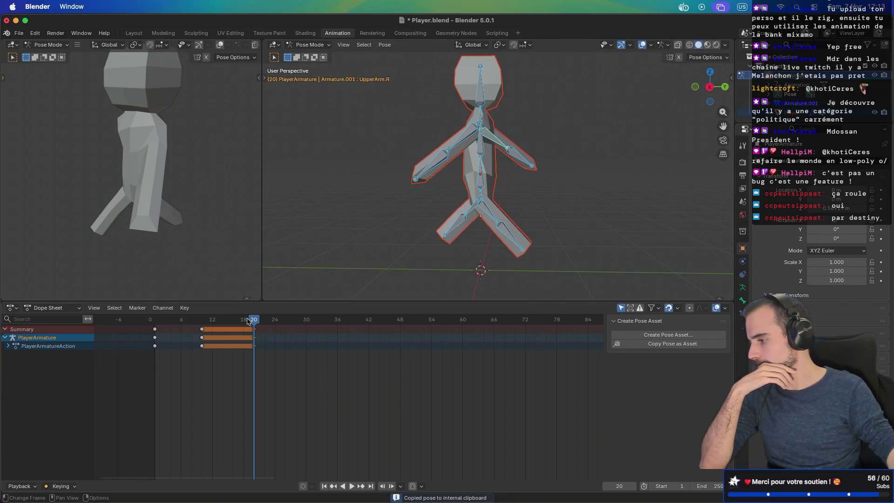
key(ctrl+z)
Back at frame 1, reselect all bones and copy the pose
click(203, 320)
drag(195, 323, 156, 331)
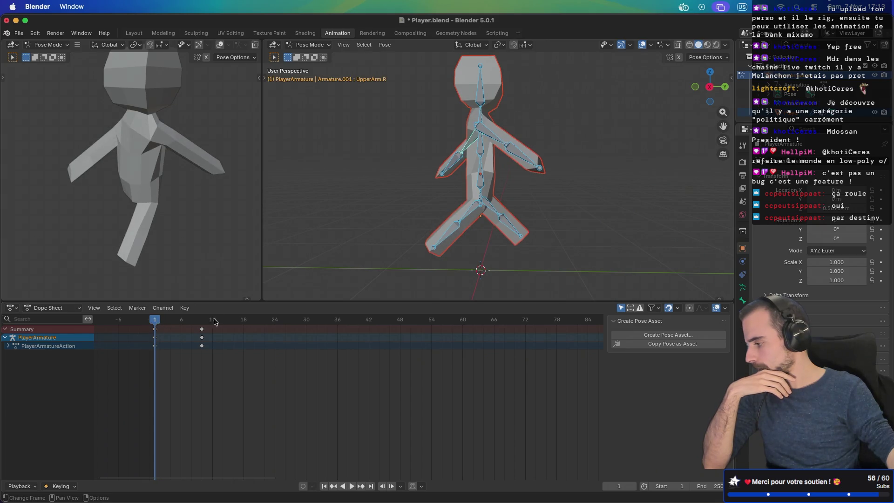
click(407, 173)
key(a)
right_click(407, 173)
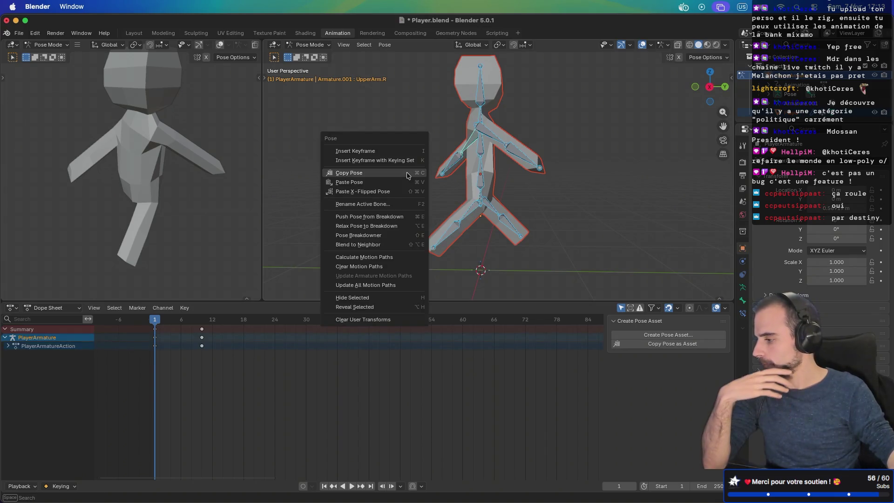
click(407, 173)
Paste the frame-1 pose at frame 20 and key Location & Rotation
drag(240, 324, 253, 325)
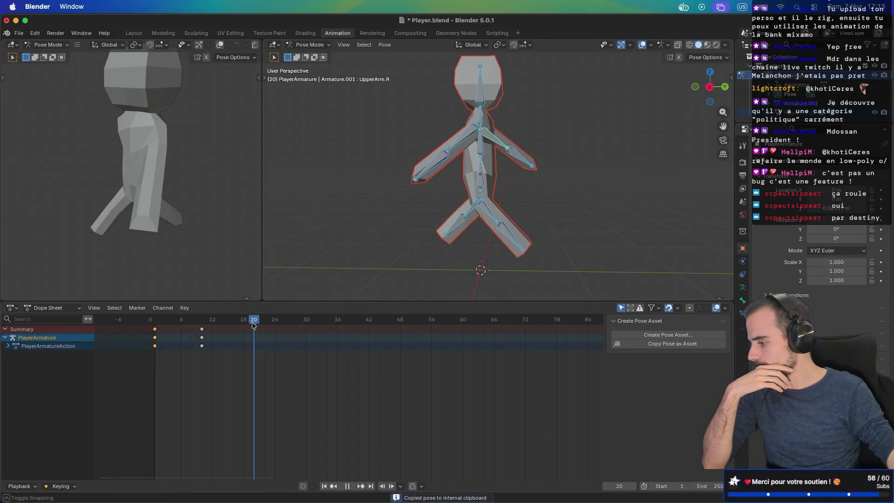
right_click(384, 214)
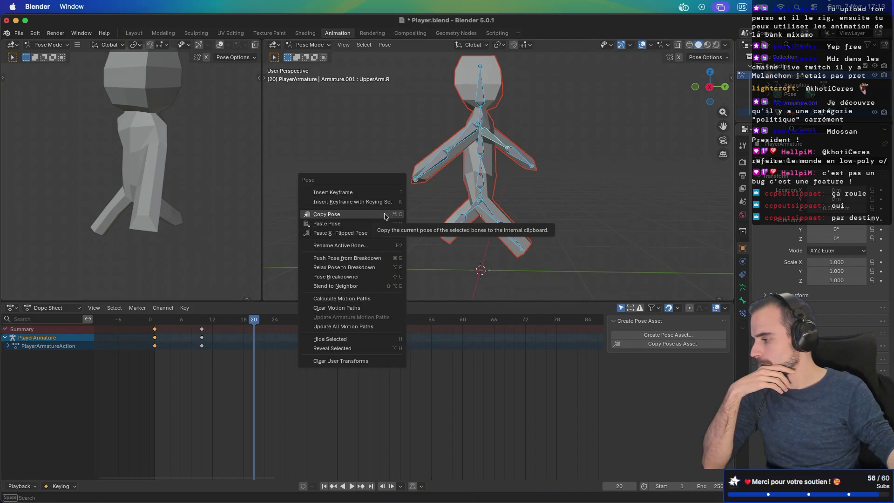
click(374, 225)
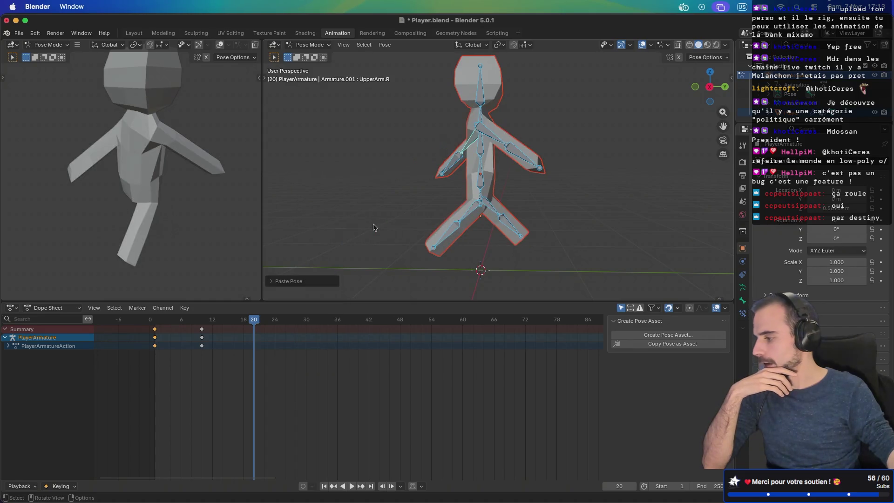
right_click(375, 227)
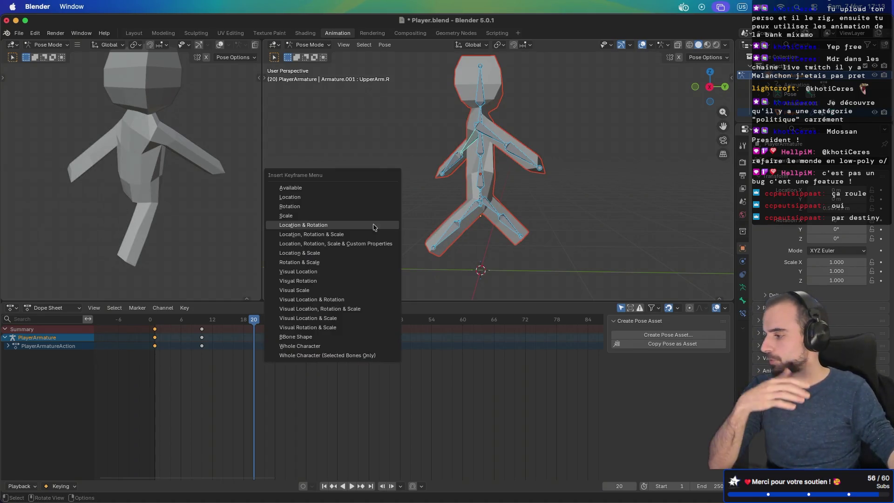
click(375, 226)
drag(254, 319, 155, 321)
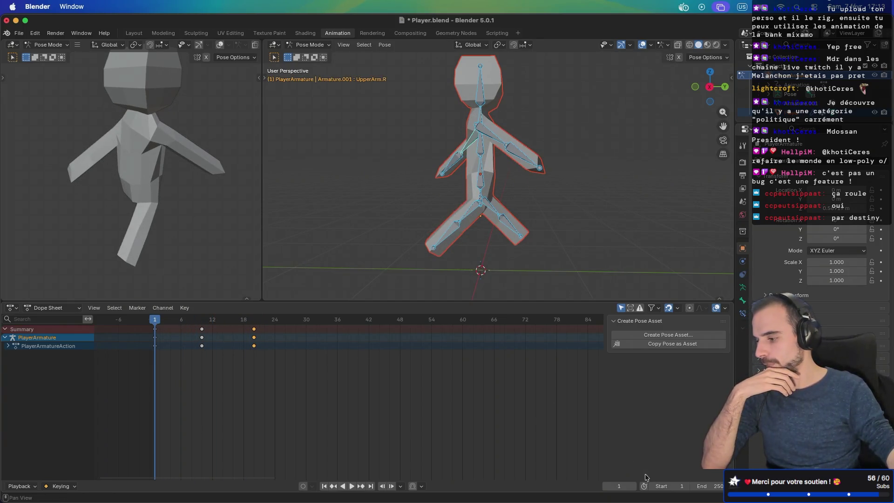
Set the end frame to 20 and play back the walk cycle
click(712, 486)
text(20)
key(Return)
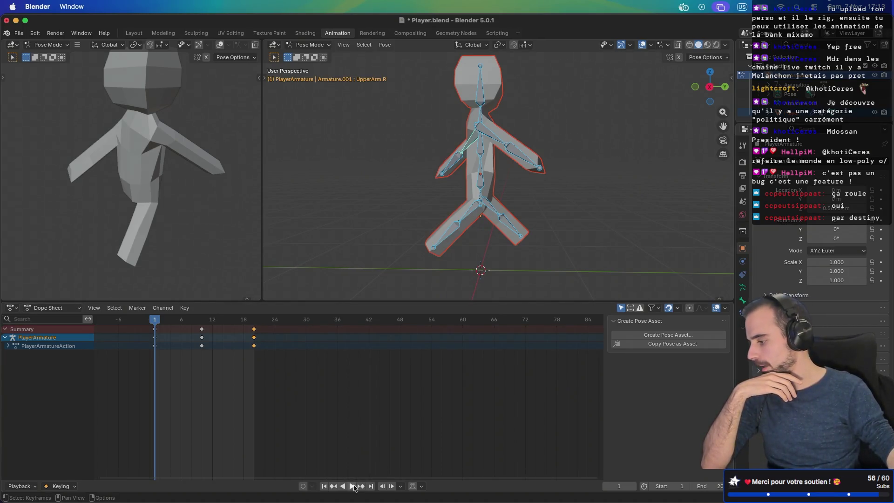
click(352, 487)
middle_drag(391, 187, 697, 195)
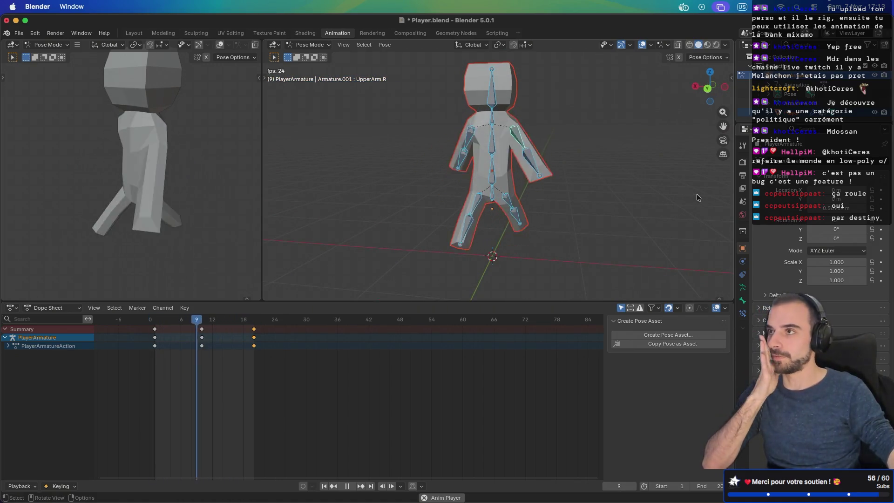
click(349, 487)
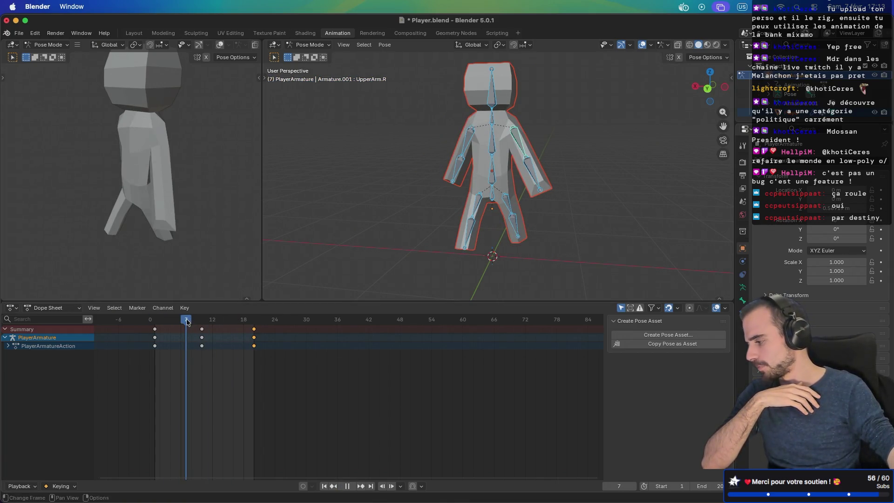
Scrub to frames 10 and 7, selecting Base and checking front and right orthographic views
drag(187, 322, 201, 323)
middle_drag(410, 228, 342, 230)
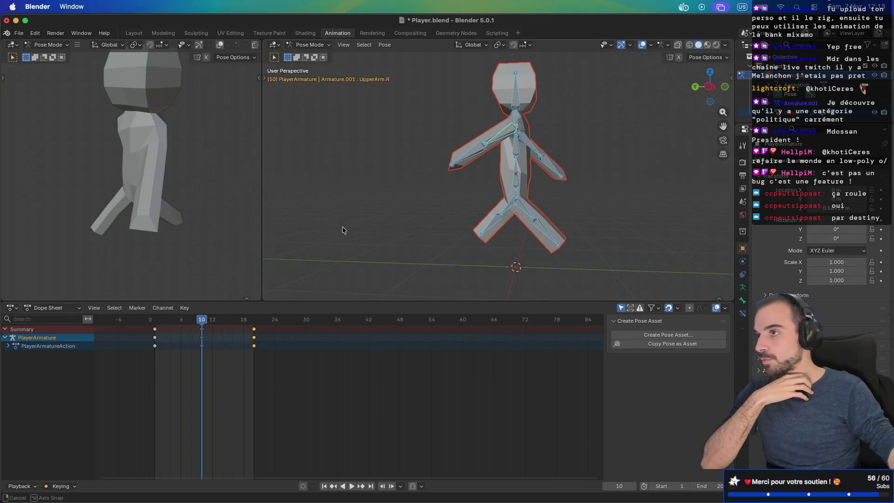
mouse_move(201, 321)
mouse_down()
mouse_move(155, 327)
mouse_move(177, 328)
mouse_up()
mouse_move(420, 225)
middle_down()
mouse_move(430, 209)
mouse_move(474, 200)
mouse_move(468, 211)
mouse_move(433, 196)
mouse_move(487, 199)
middle_up()
key(KP_1)
key(KP_3)
click(495, 205)
key(KP_1)
key(KP_3)
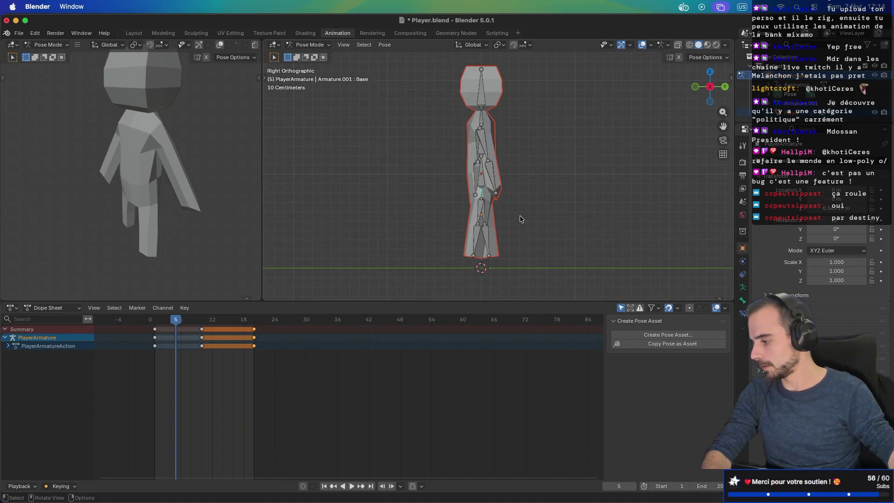
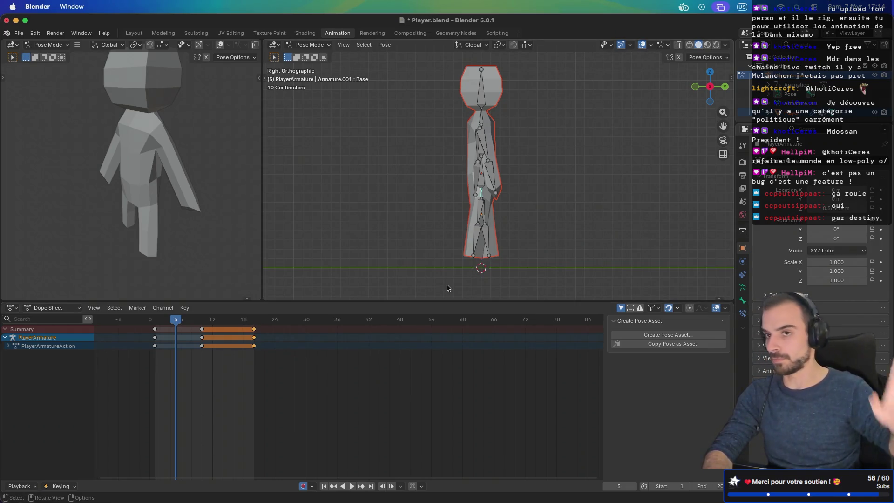
Lower the rig straight down at frame 5 and at frame 15 to create the run's bounce
key(z)
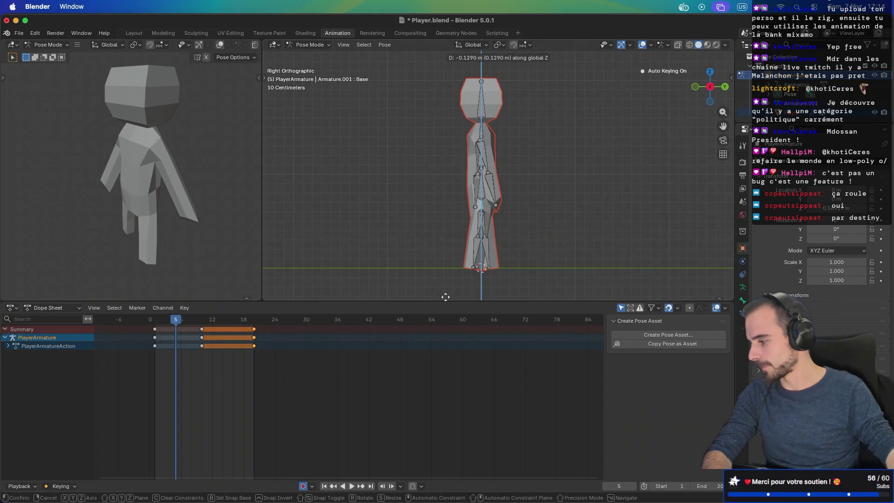
click(445, 297)
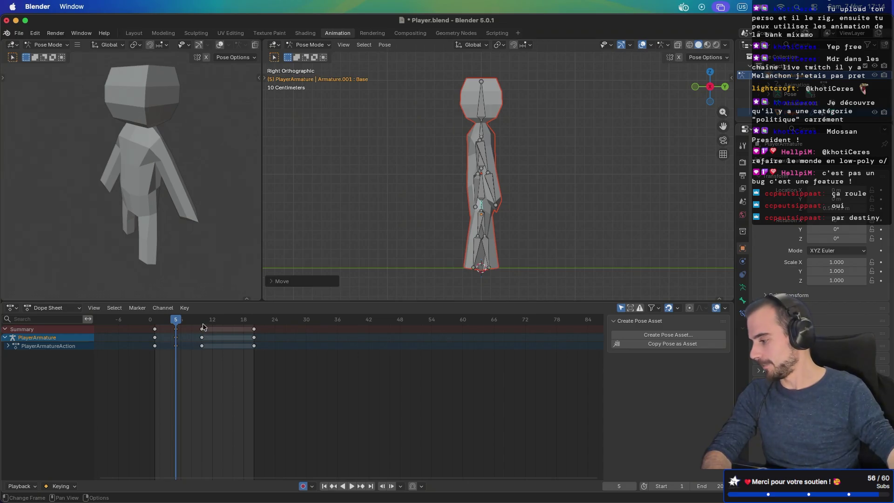
drag(203, 321, 228, 325)
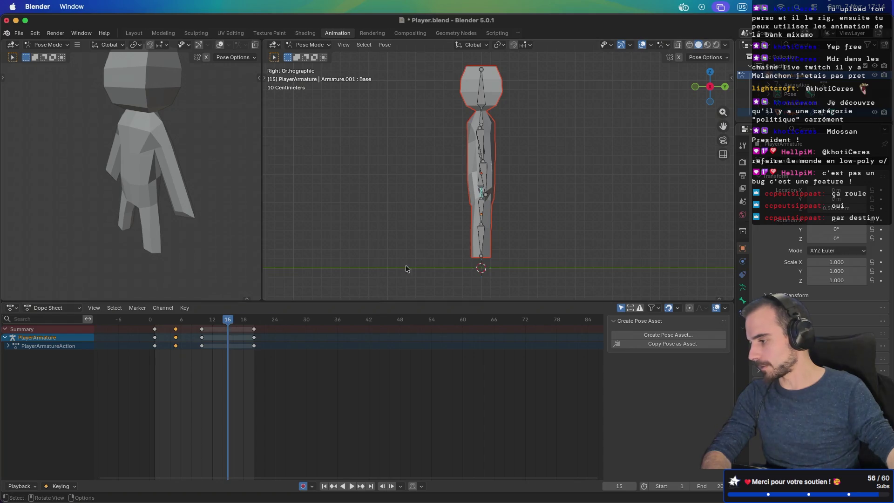
key(g)
key(z)
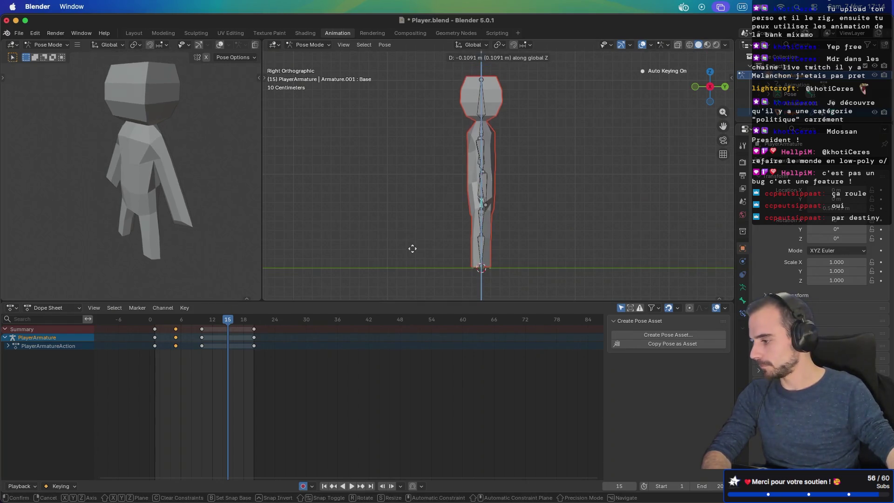
click(412, 251)
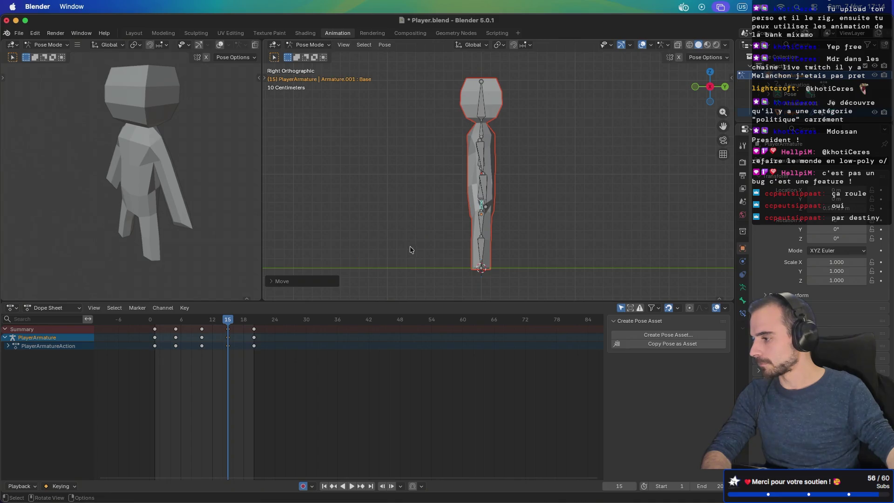
Play the looping run and watch it from angled, frontal and side views
middle_drag(406, 224, 460, 227)
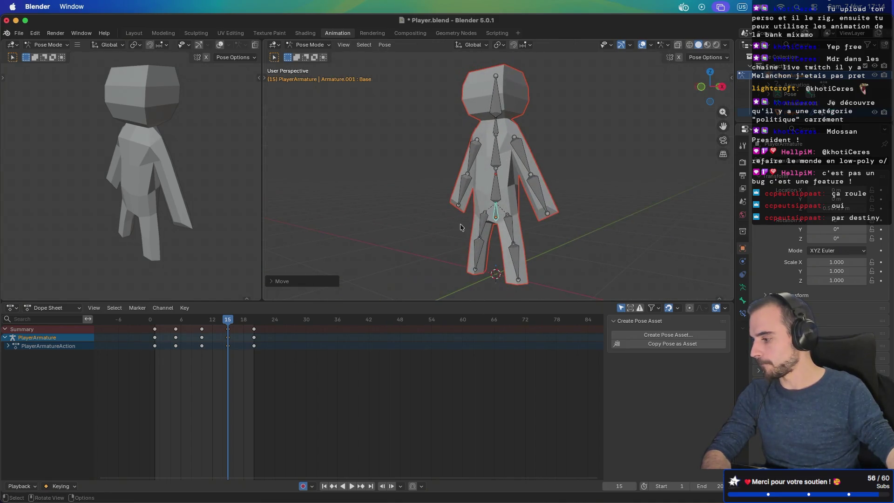
click(352, 487)
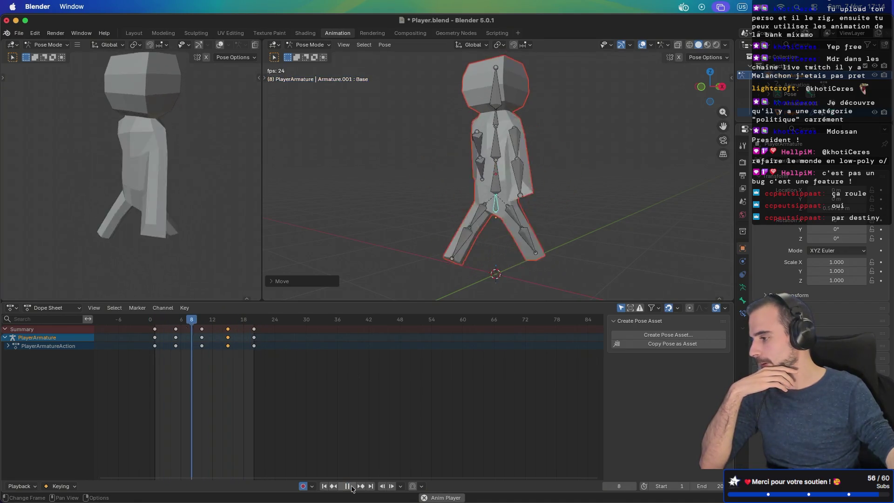
middle_drag(498, 145, 529, 142)
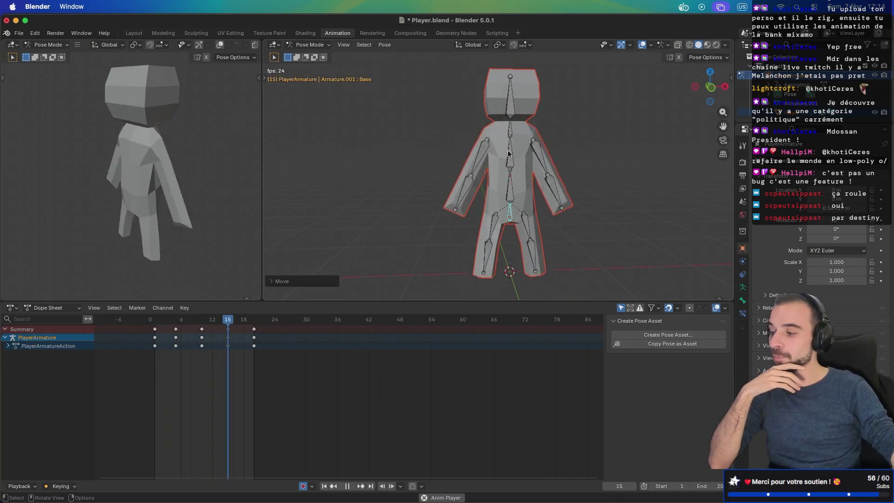
mouse_move(511, 178)
middle_down()
mouse_move(479, 191)
mouse_move(513, 190)
middle_up()
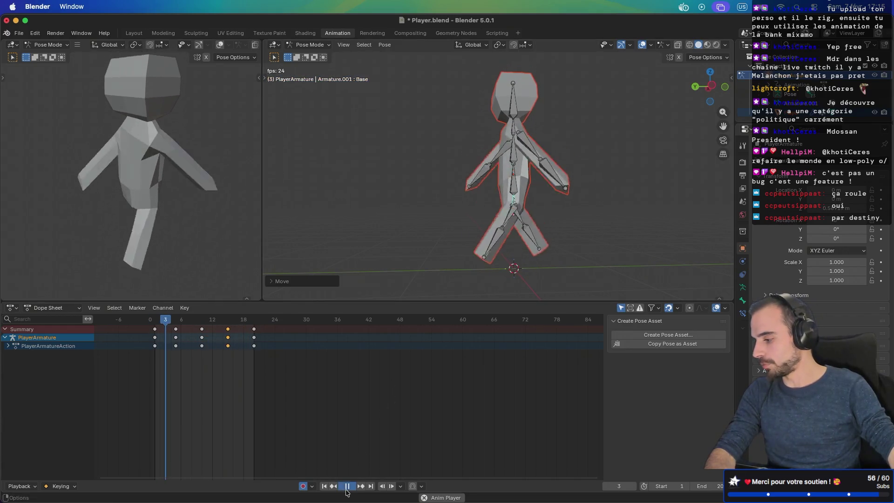
Stop playback and move to frame 15 of the run
key(Escape)
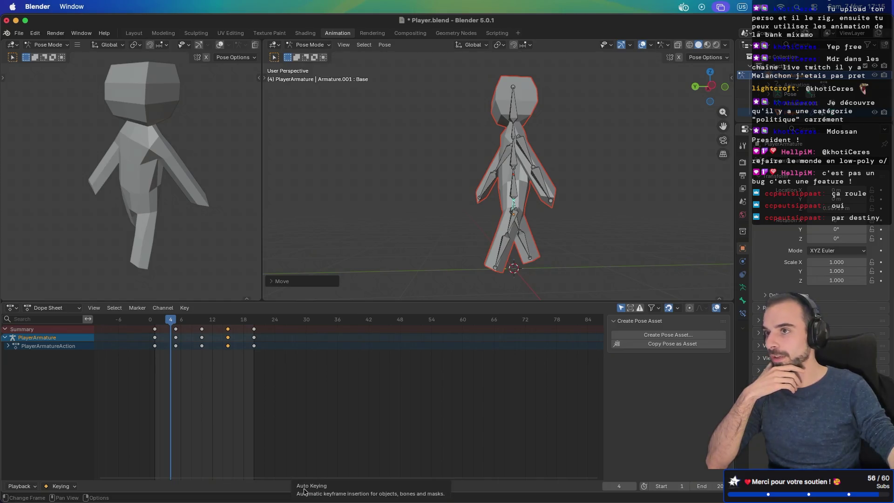
click(202, 322)
key(space)
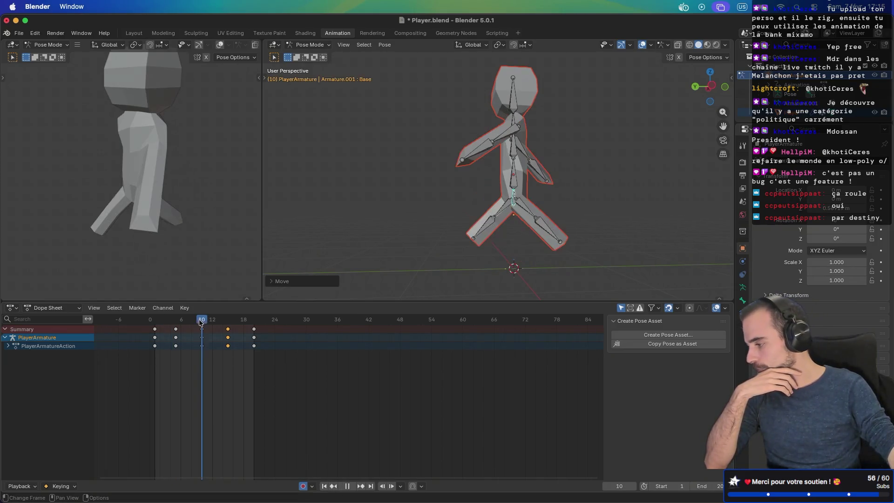
drag(181, 323, 176, 321)
mouse_move(451, 216)
middle_down()
mouse_move(464, 233)
mouse_move(417, 236)
middle_up()
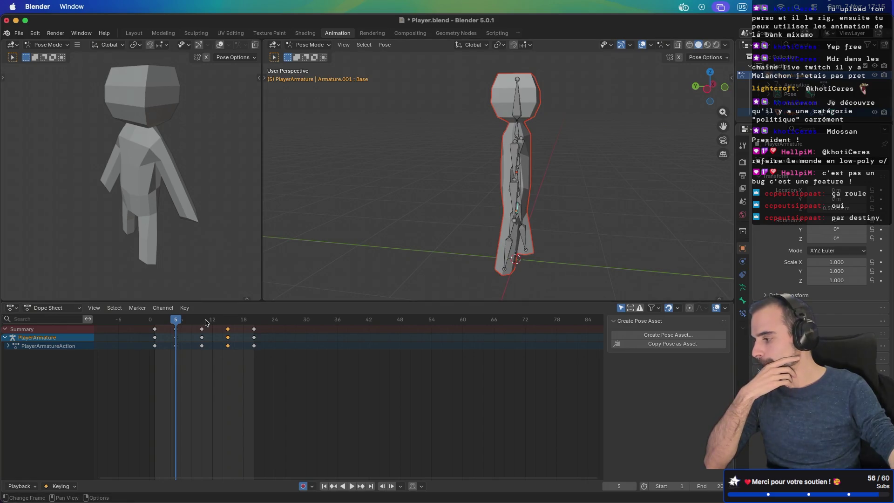
drag(204, 322, 229, 322)
middle_drag(454, 232, 499, 205)
Tilt the Belly bone at frame 15 in Right Ortho view
click(508, 199)
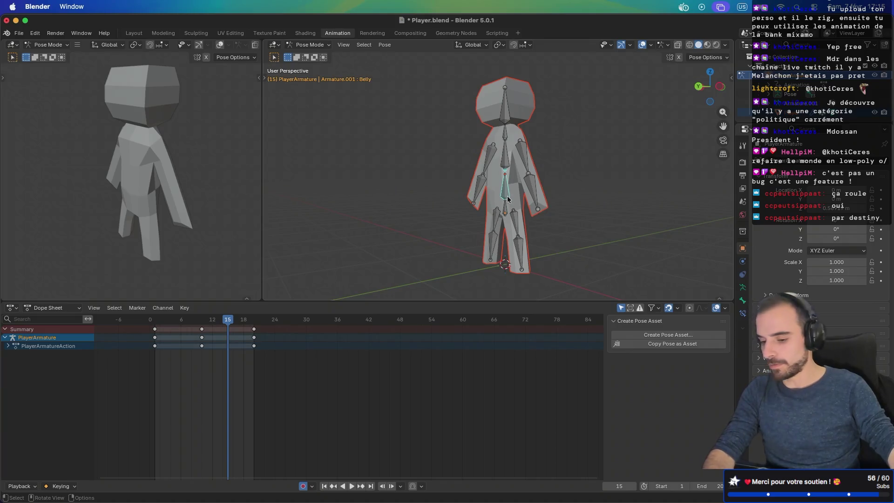
key(KP_3)
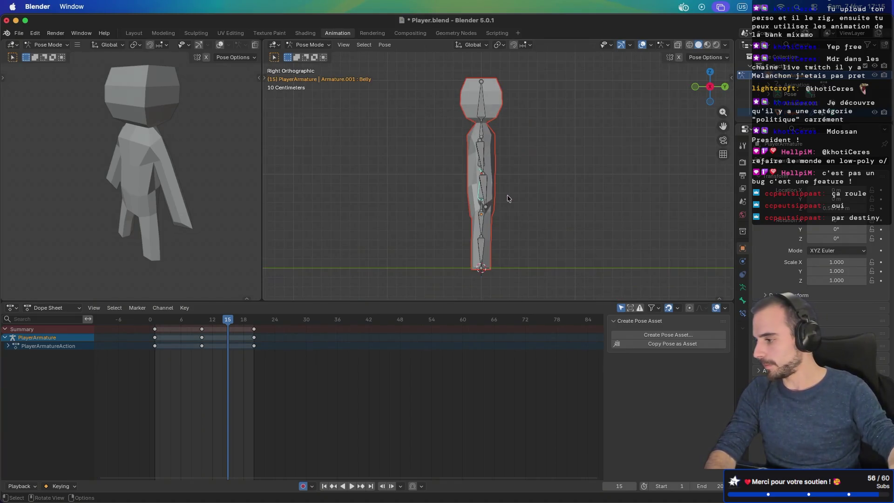
key(r)
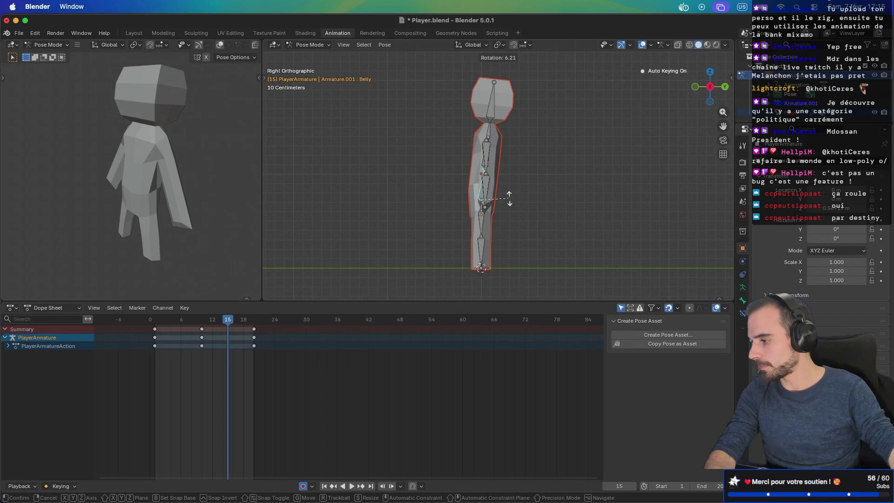
click(509, 198)
mouse_move(509, 199)
middle_down()
mouse_move(503, 188)
mouse_move(554, 174)
middle_up()
Rotate the Torso and Head bones at frame 15 so the upper body leans
click(489, 164)
key(r)
click(491, 165)
click(500, 108)
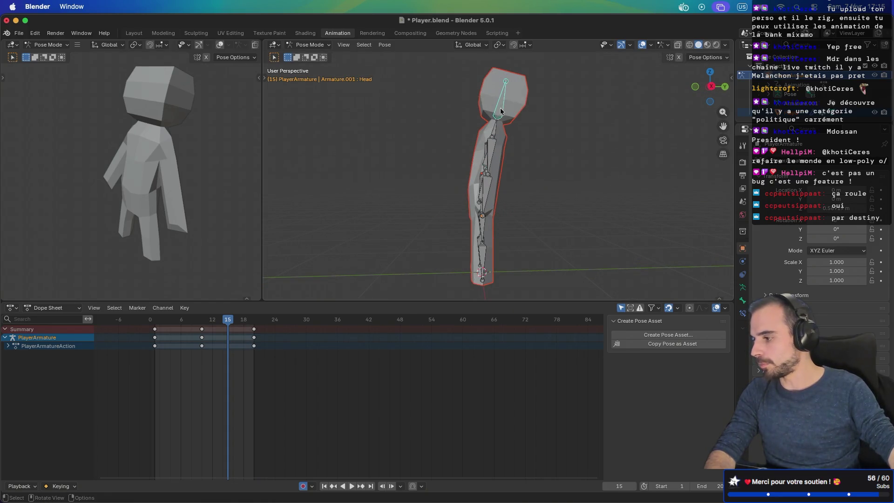
key(KP_1)
key(KP_3)
key(r)
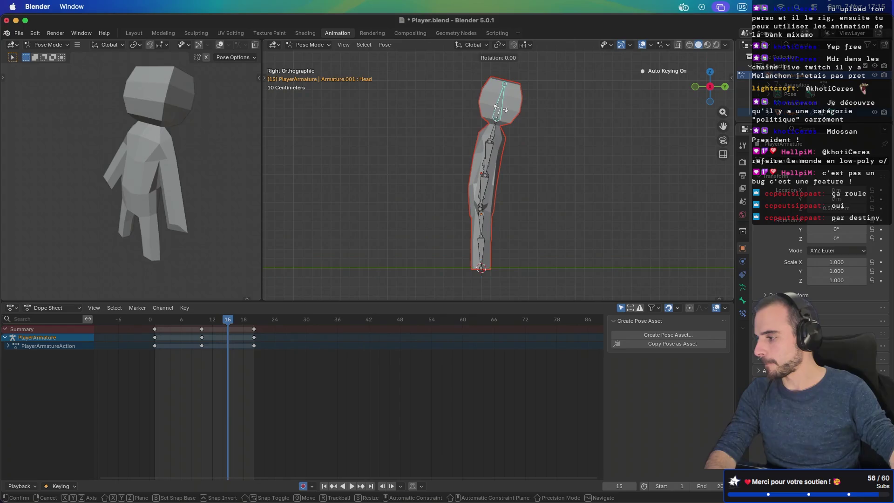
click(497, 105)
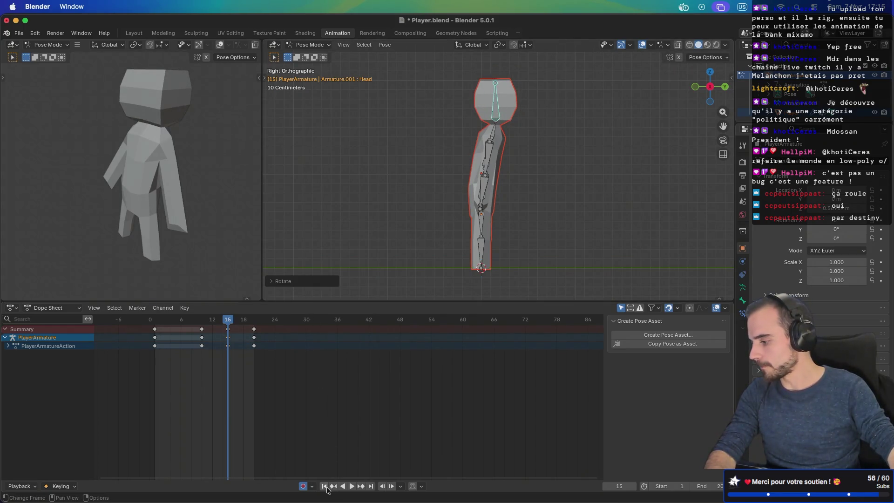
Replay the run from frame 1 to check the lean, then step to frame 5
click(325, 487)
click(352, 486)
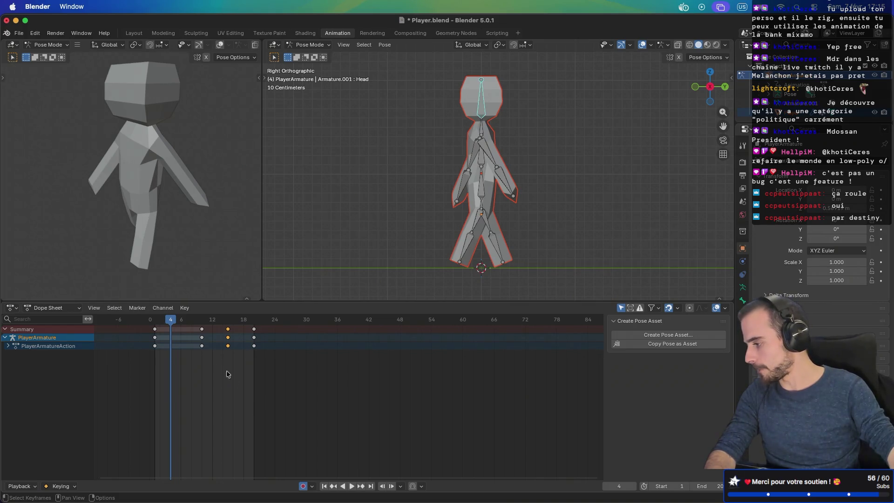
drag(173, 325, 176, 321)
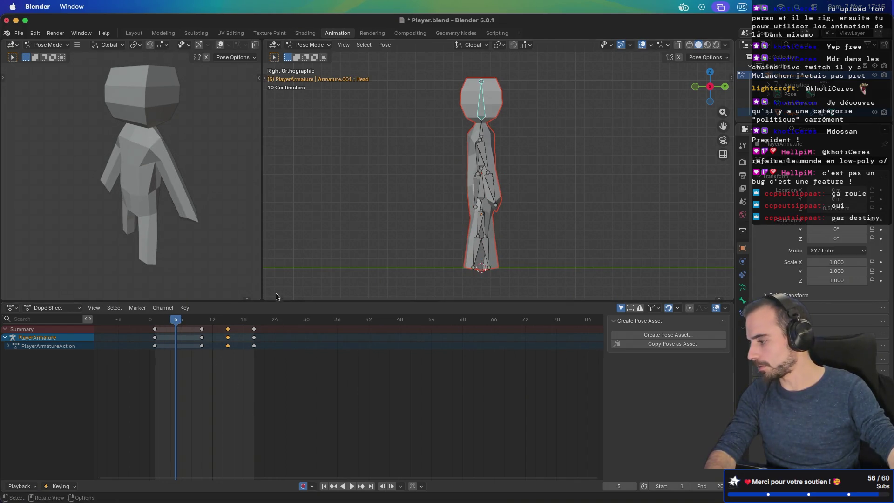
mouse_move(310, 227)
middle_down()
mouse_move(529, 225)
mouse_move(443, 228)
middle_up()
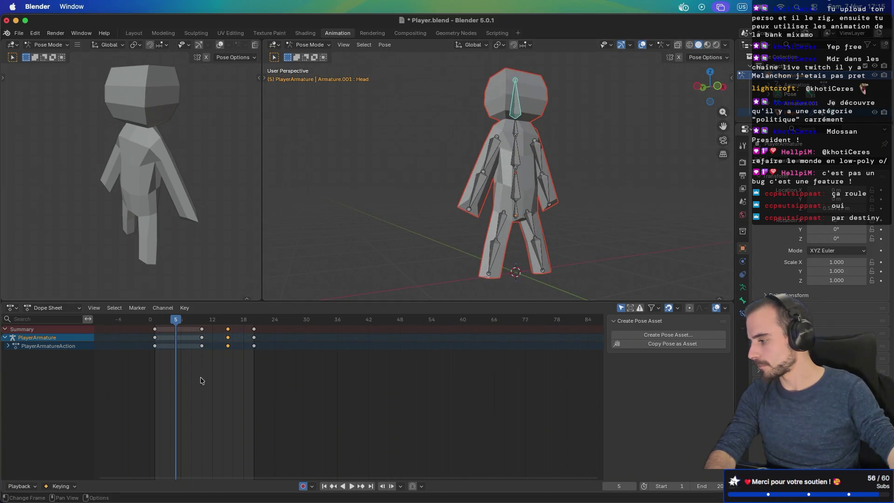
Select only the Belly bone at frame 5 in Right Ortho view
key(a)
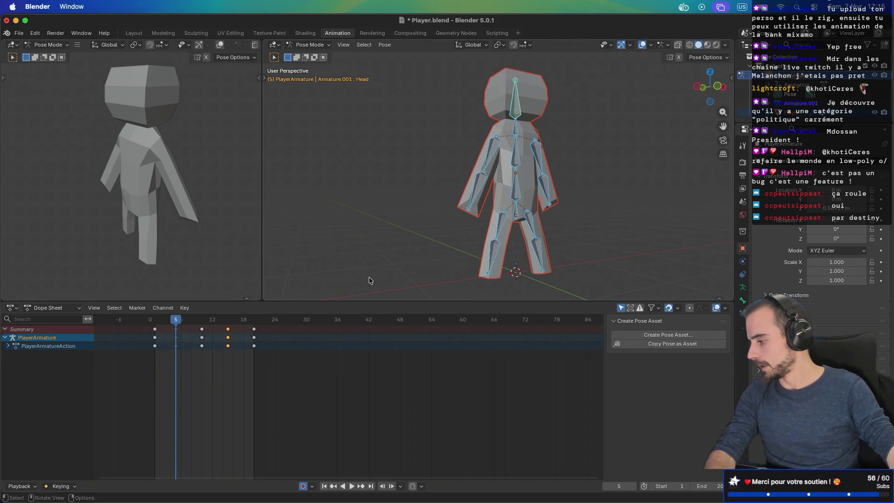
middle_drag(430, 212, 511, 210)
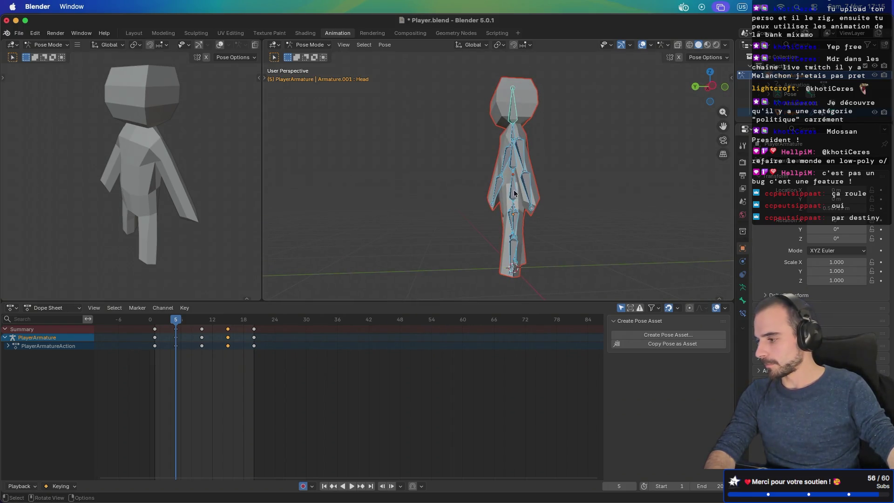
click(515, 194)
key(KP_3)
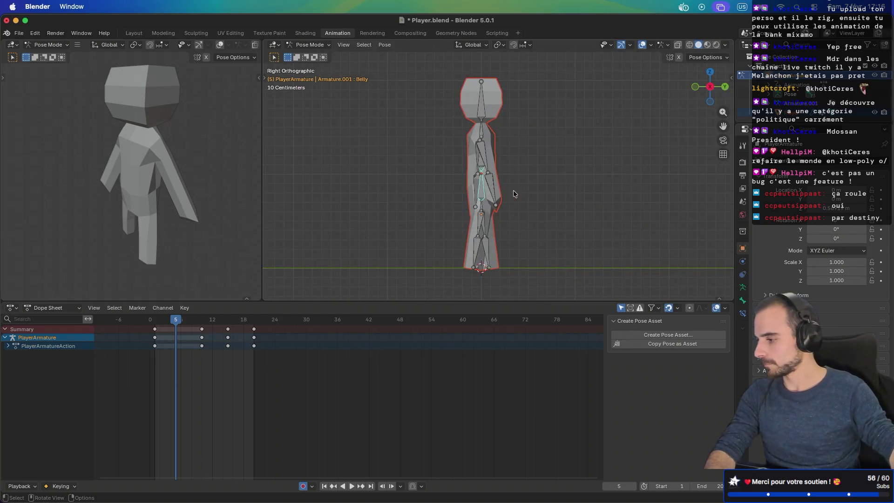
Tilt the Belly bone in the frame 5 pose
key(r)
click(513, 192)
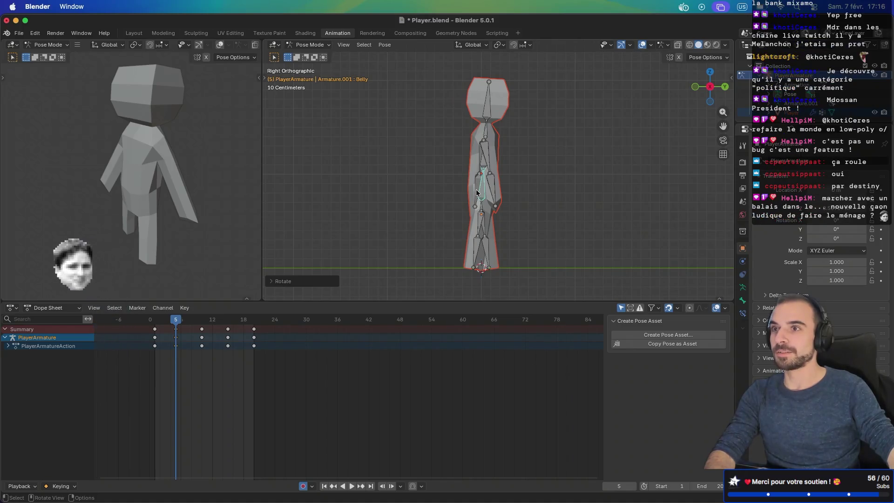
middle_drag(477, 193, 471, 161)
key(KP_1)
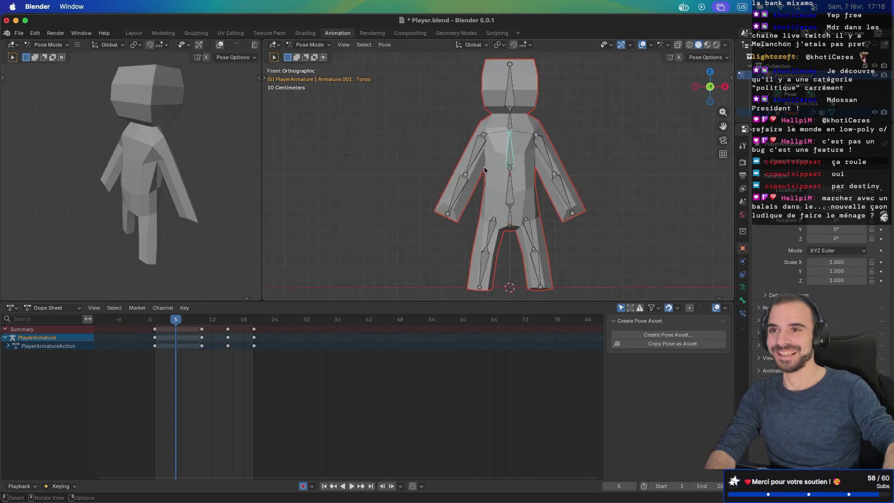
key(KP_3)
Rotate the Torso and Head bones at frame 5 to bend the upper body
click(483, 164)
key(r)
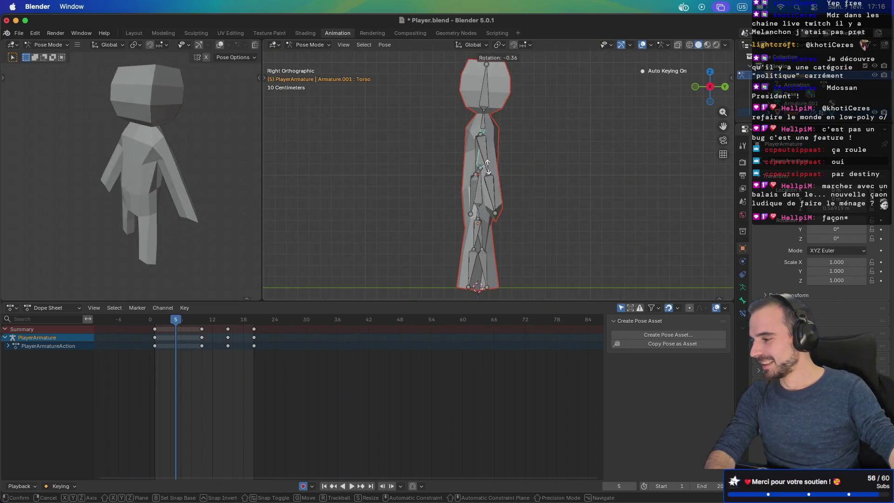
click(494, 158)
click(497, 104)
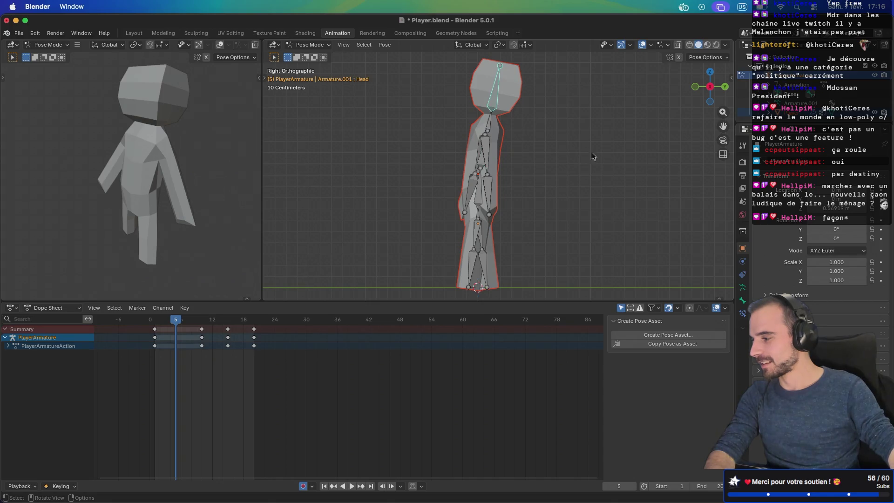
key(r)
click(611, 154)
mouse_move(611, 153)
middle_down()
mouse_move(513, 162)
mouse_move(594, 146)
mouse_move(642, 156)
mouse_move(608, 166)
middle_up()
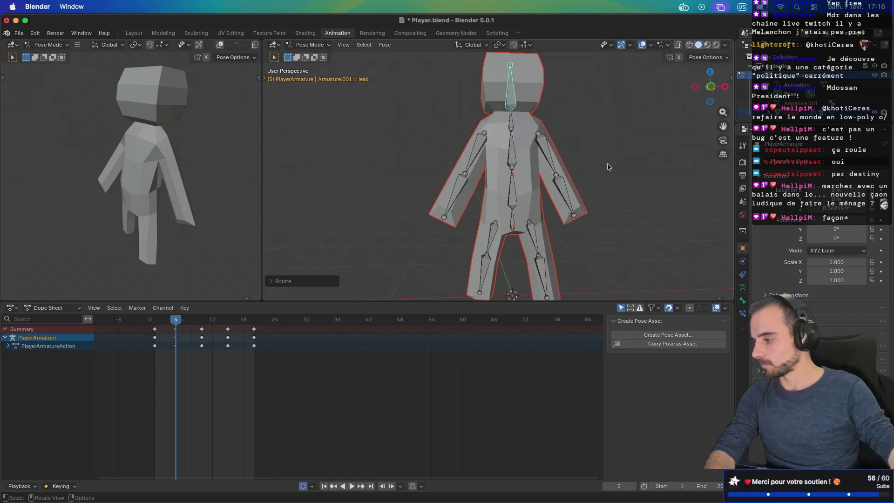
Compare against frame 1, then return to frame 5
click(165, 320)
click(155, 320)
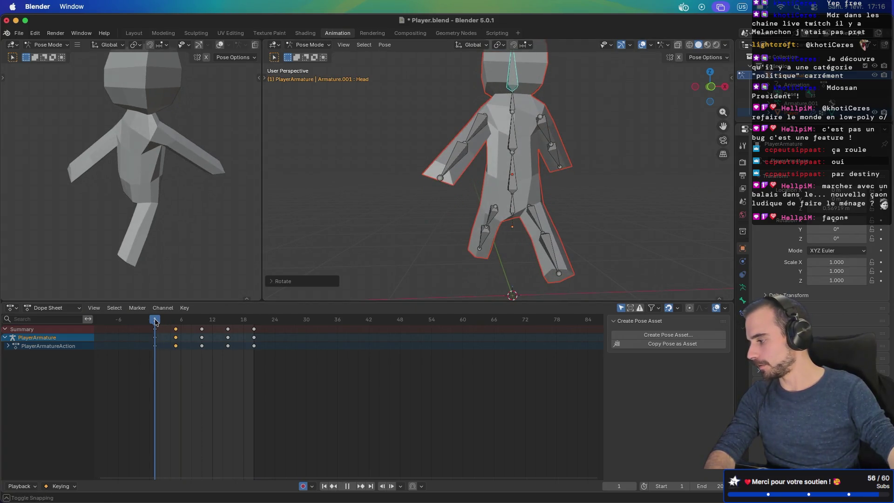
middle_drag(535, 226, 397, 221)
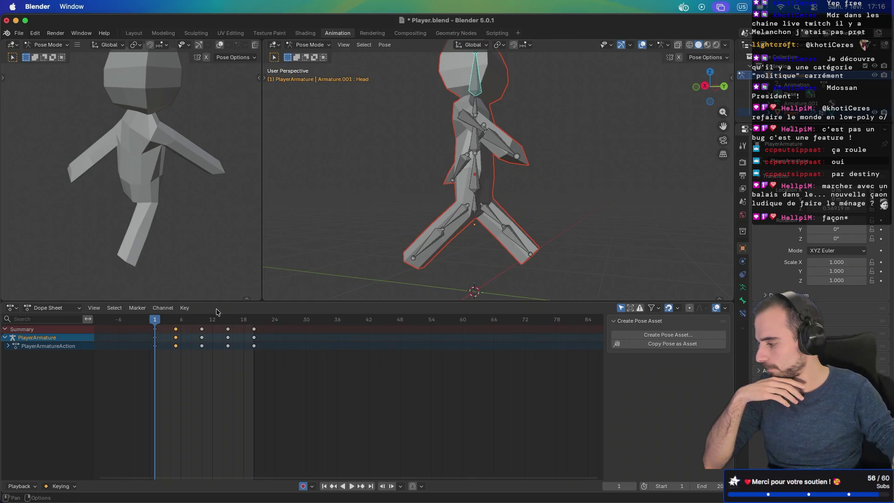
click(177, 321)
mouse_move(438, 187)
middle_down()
mouse_move(499, 186)
mouse_move(478, 188)
middle_up()
Rotate the Belly bone again at frame 5, then go to frame 1
click(480, 197)
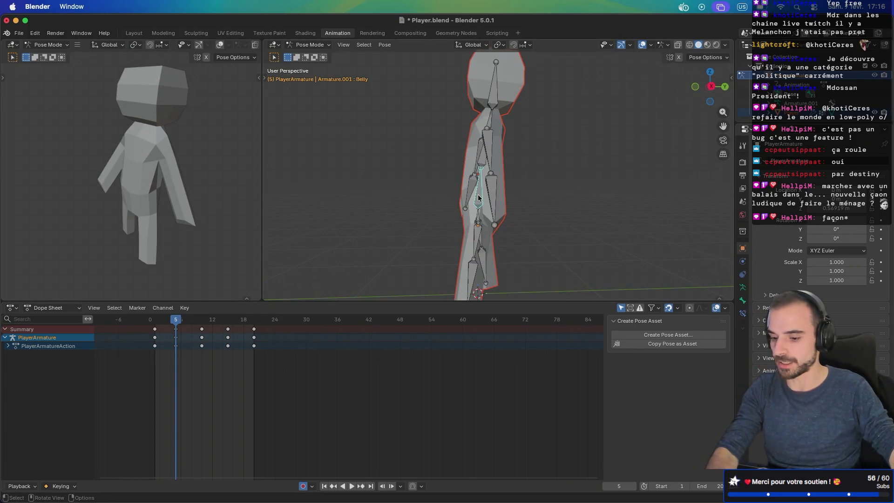
key(r)
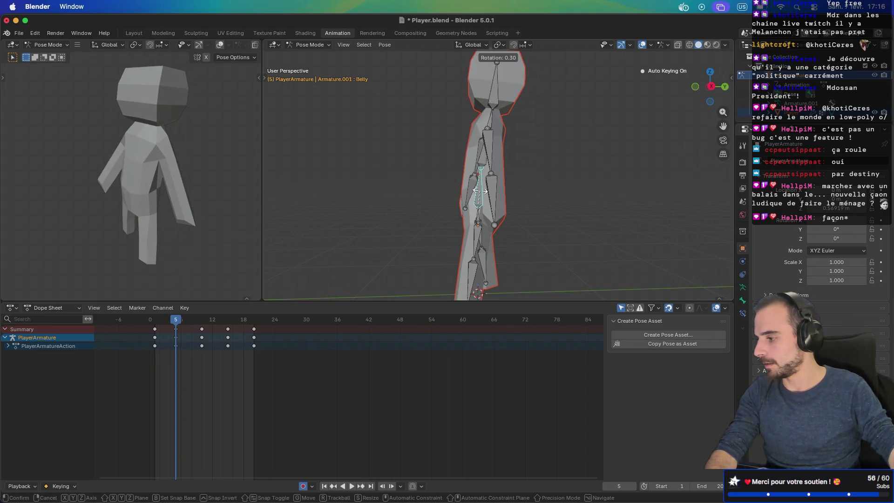
click(482, 192)
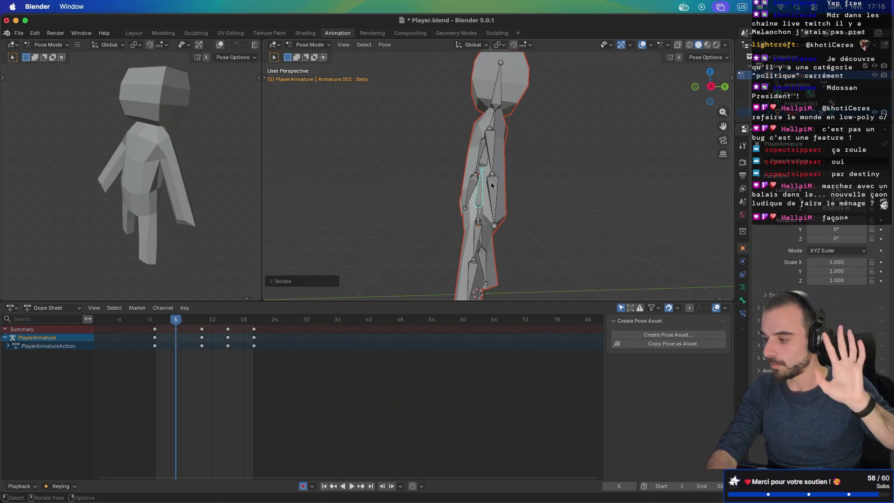
click(157, 321)
Rotate the Belly and Torso bones at frame 1 to tilt the upper body
middle_drag(474, 206, 498, 198)
key(r)
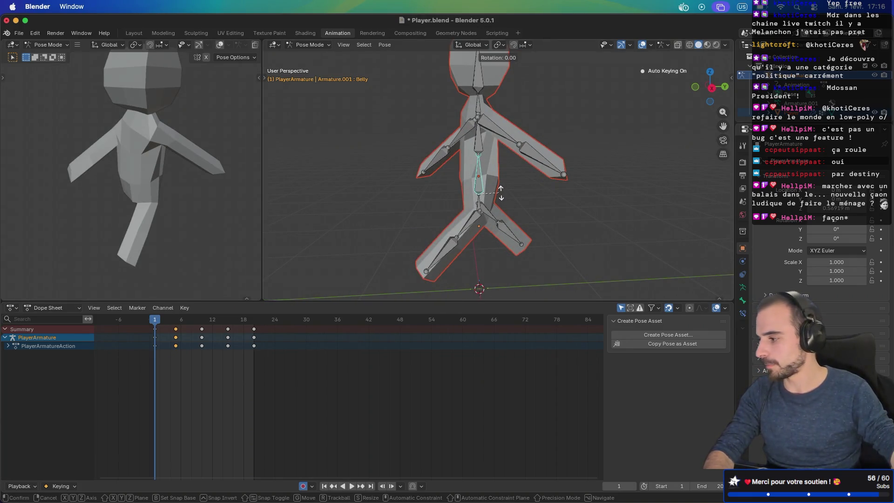
click(494, 172)
click(485, 145)
key(r)
click(486, 145)
Tilt the Neck bone and rotate the Torso further at frame 1
mouse_move(483, 112)
middle_down()
mouse_move(533, 121)
mouse_move(489, 117)
mouse_move(533, 99)
middle_up()
click(476, 114)
key(r)
click(484, 115)
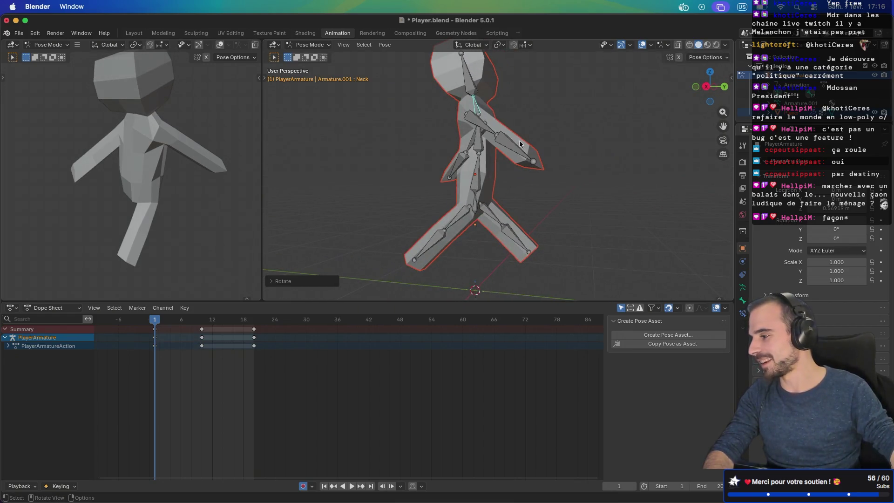
click(477, 152)
key(r)
click(535, 136)
middle_drag(536, 135, 679, 155)
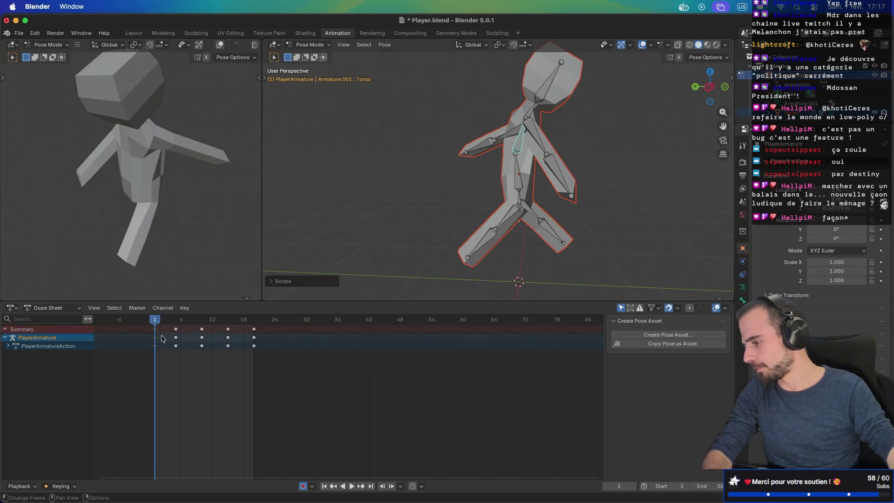
Copy the full frame 1 pose and paste it onto frame 20, then go to frame 10
key(a)
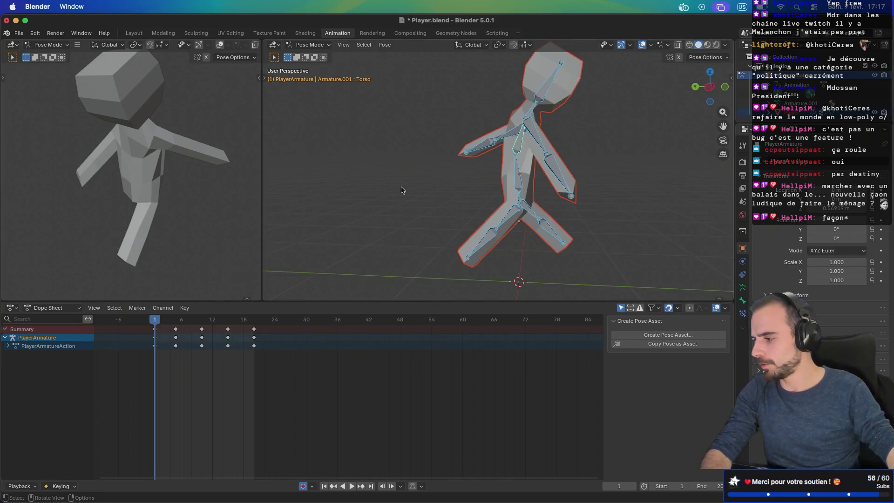
right_click(423, 182)
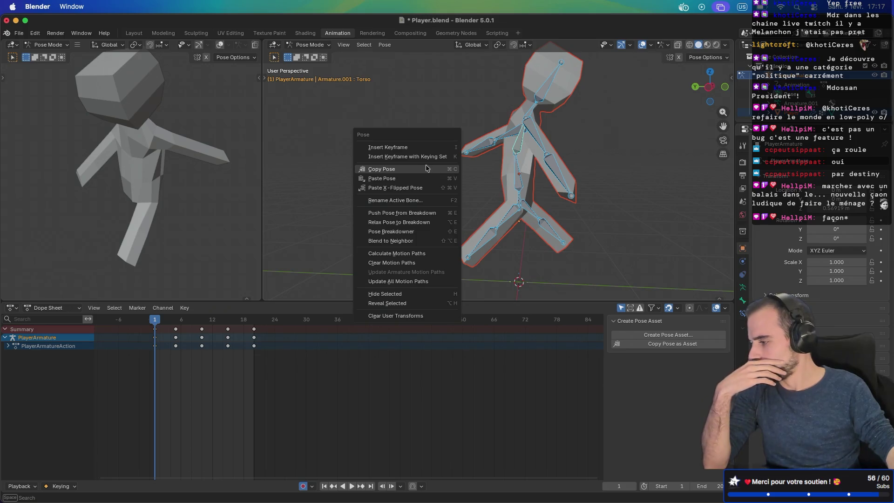
click(422, 181)
drag(257, 322, 256, 321)
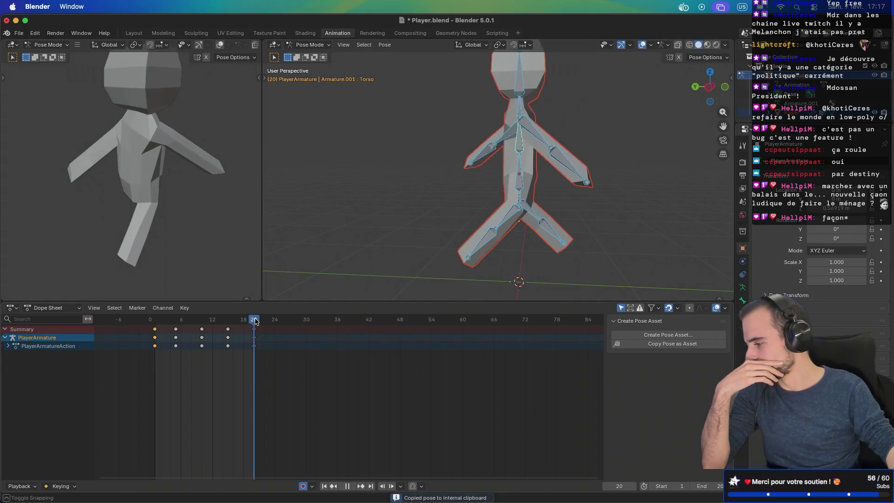
right_click(394, 208)
click(383, 220)
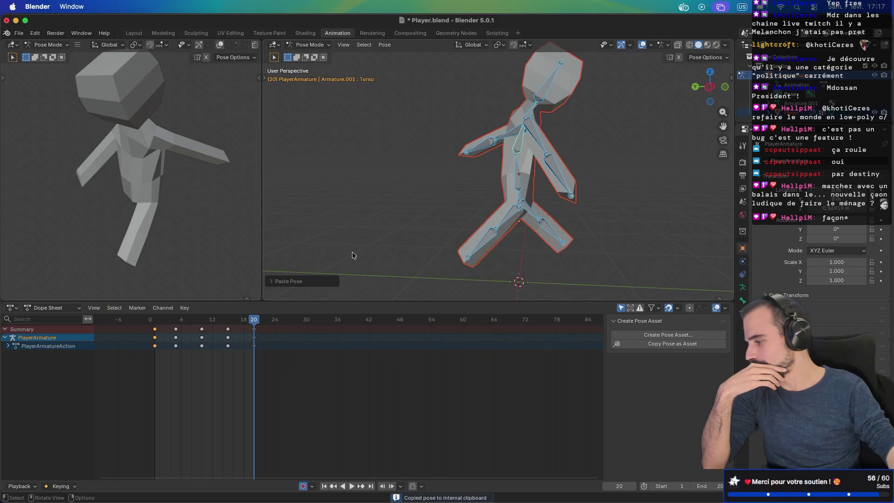
click(204, 320)
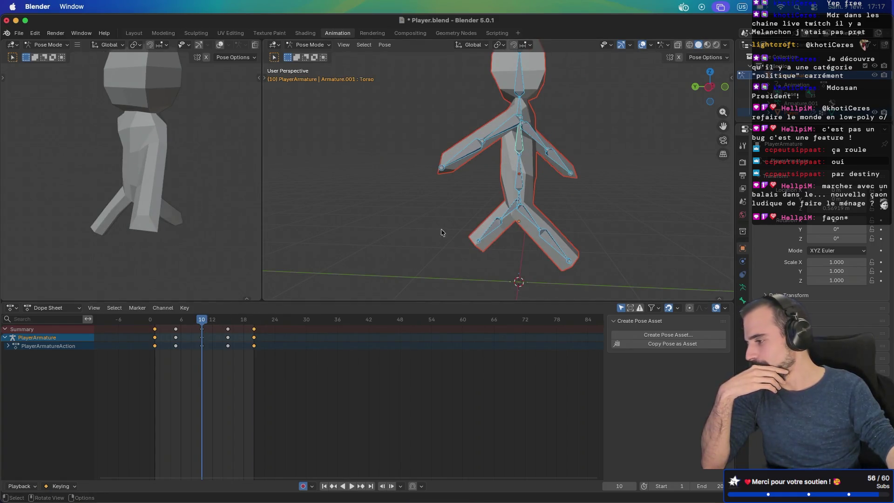
middle_drag(582, 209, 551, 208)
Rotate the Belly, Torso and Neck bones at frame 10 in Right Ortho view
click(523, 186)
key(KP_3)
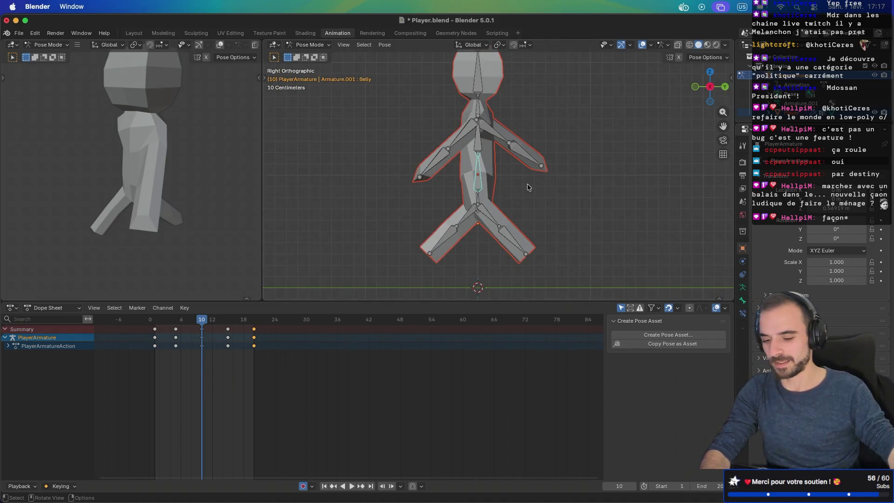
key(r)
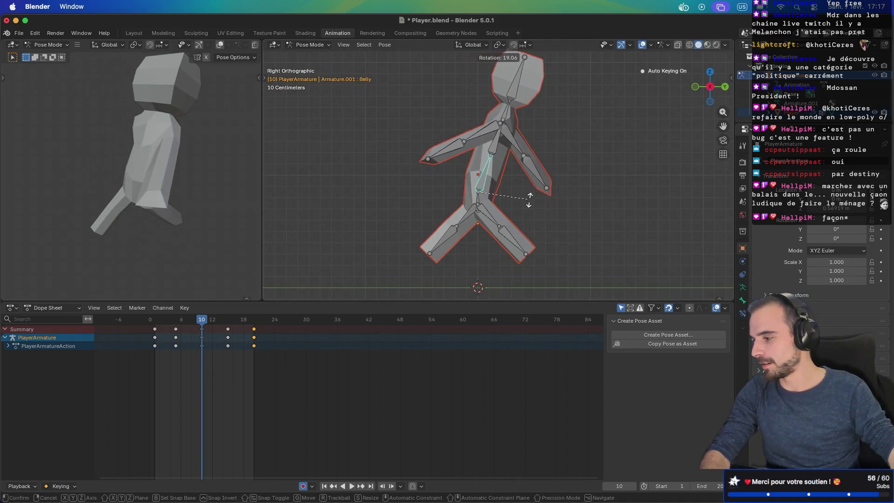
click(506, 164)
key(r)
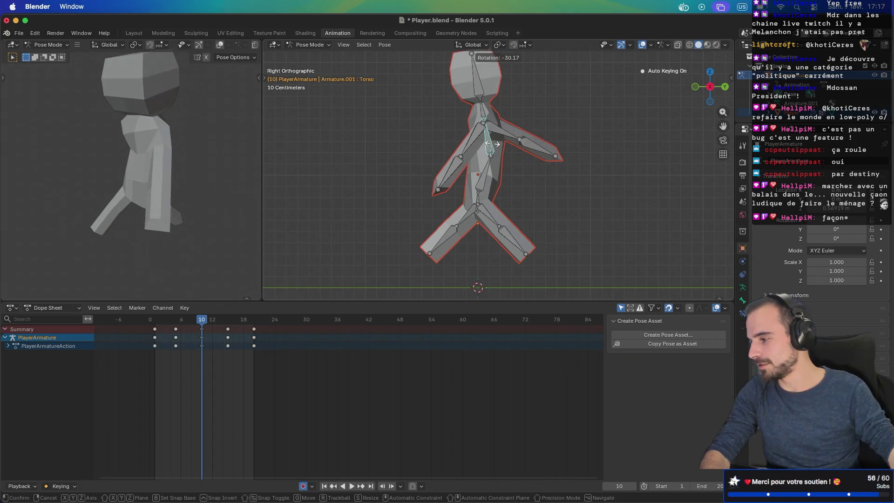
click(495, 148)
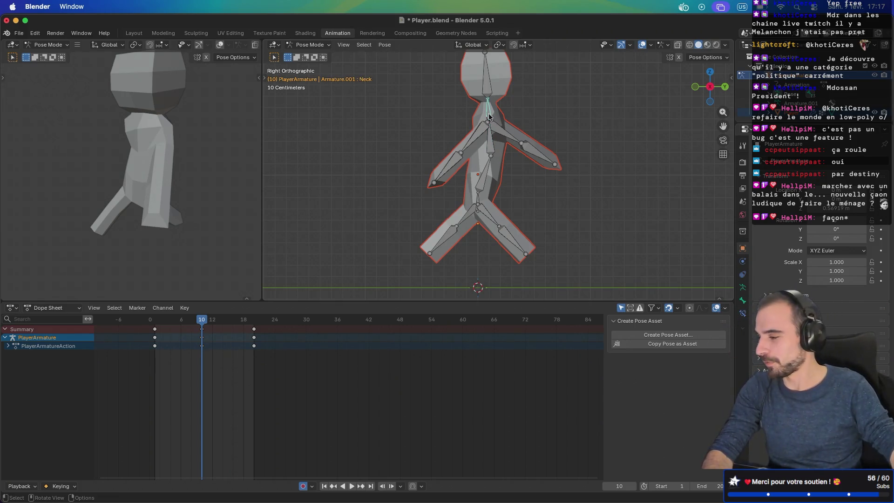
key(r)
click(531, 110)
mouse_move(531, 110)
middle_down()
mouse_move(364, 110)
mouse_move(502, 122)
mouse_move(512, 100)
mouse_move(412, 92)
mouse_move(568, 74)
middle_up()
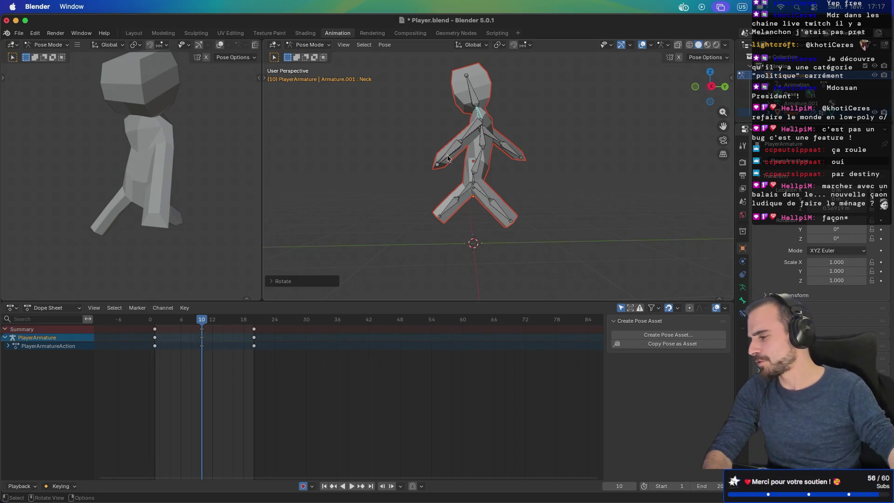
mouse_move(383, 177)
middle_down()
mouse_move(449, 179)
mouse_move(504, 166)
mouse_move(498, 170)
middle_up()
Bend the LowerArm.L and LowerArm.R bones at frame 10
click(479, 163)
key(KP_3)
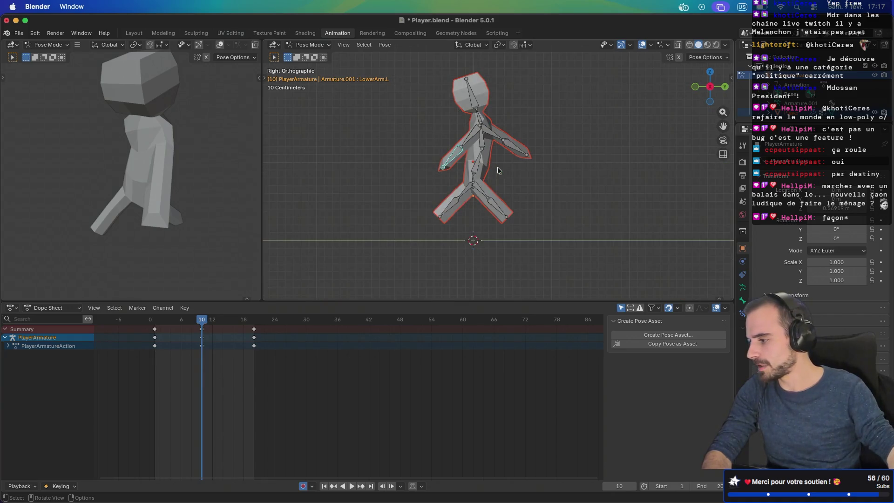
key(r)
click(514, 166)
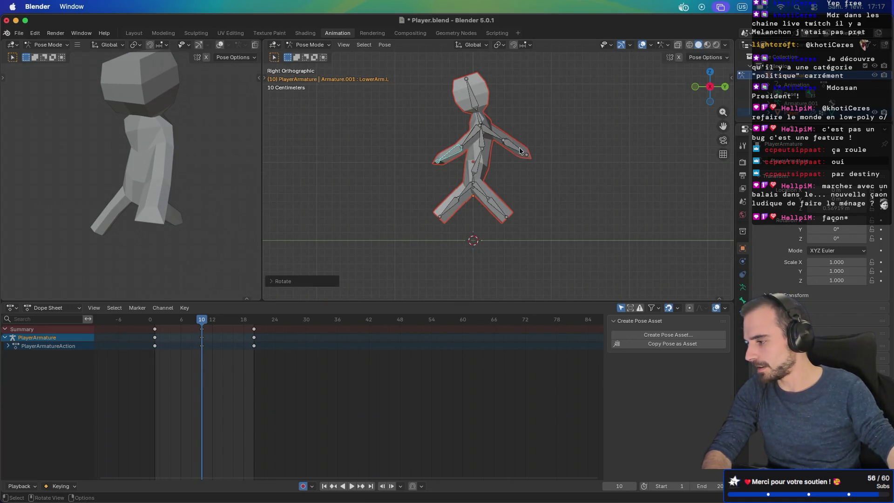
click(521, 151)
key(r)
click(529, 139)
mouse_move(529, 140)
middle_down()
mouse_move(429, 166)
mouse_move(358, 151)
middle_up()
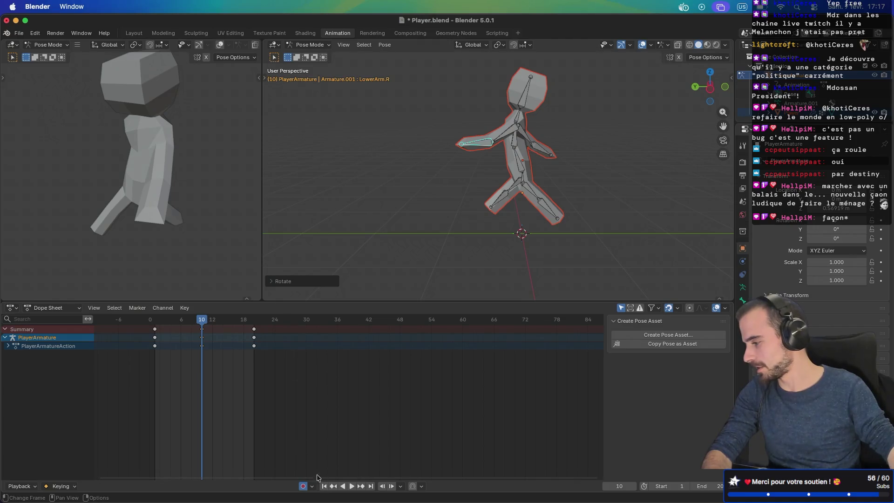
Play the run from frame 1 with all bones selected, then stop and scrub to frame 5
click(155, 321)
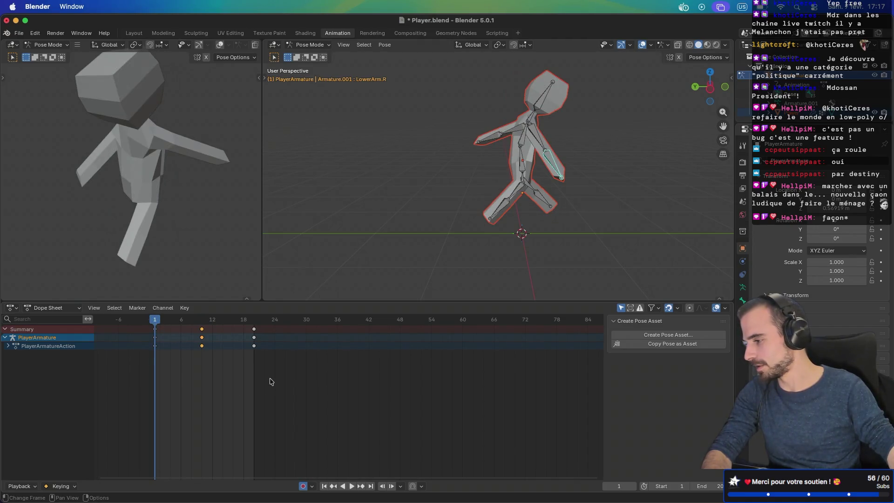
key(a)
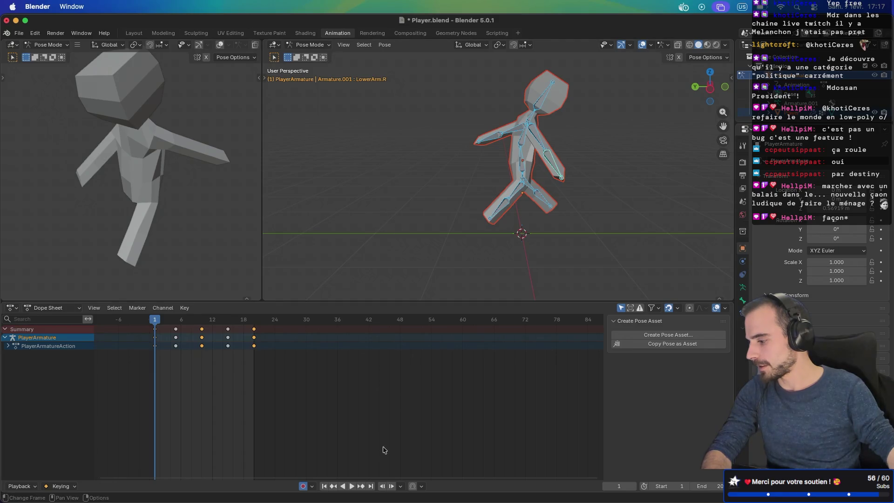
click(347, 488)
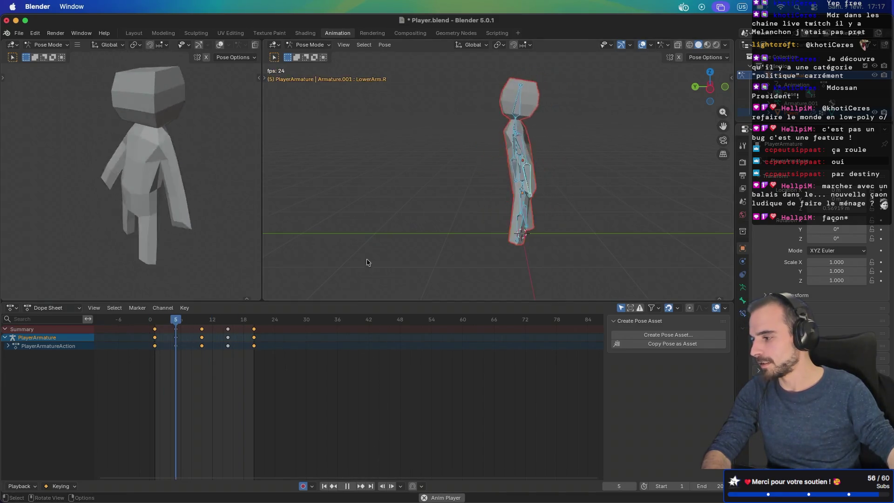
mouse_move(465, 245)
middle_down()
mouse_move(592, 236)
mouse_move(507, 142)
mouse_move(465, 111)
mouse_move(406, 130)
mouse_move(525, 104)
middle_up()
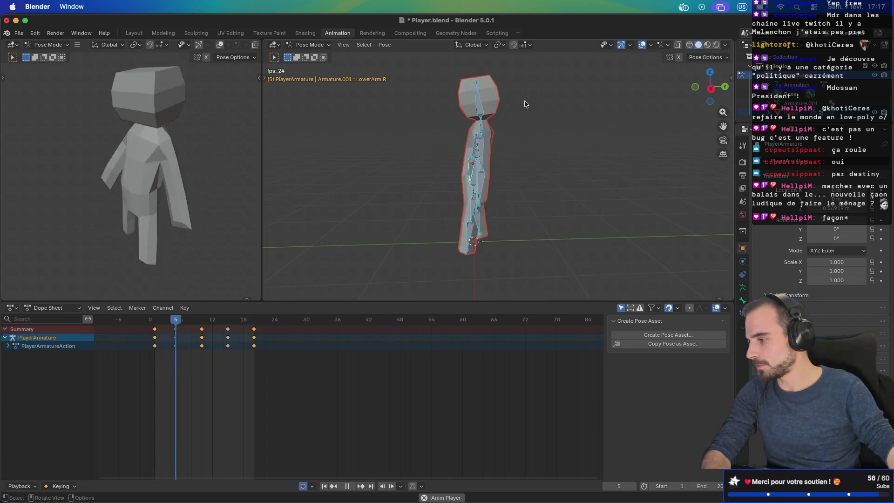
click(349, 488)
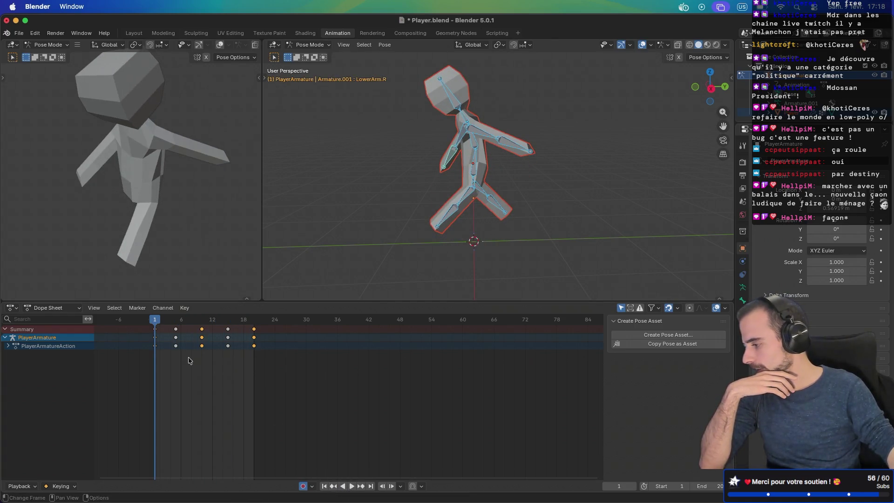
drag(155, 319, 176, 319)
Tilt the Head bone forward at frame 5 in Right Ortho view
click(484, 111)
middle_drag(506, 113, 537, 133)
key(KP_1)
key(KP_3)
key(r)
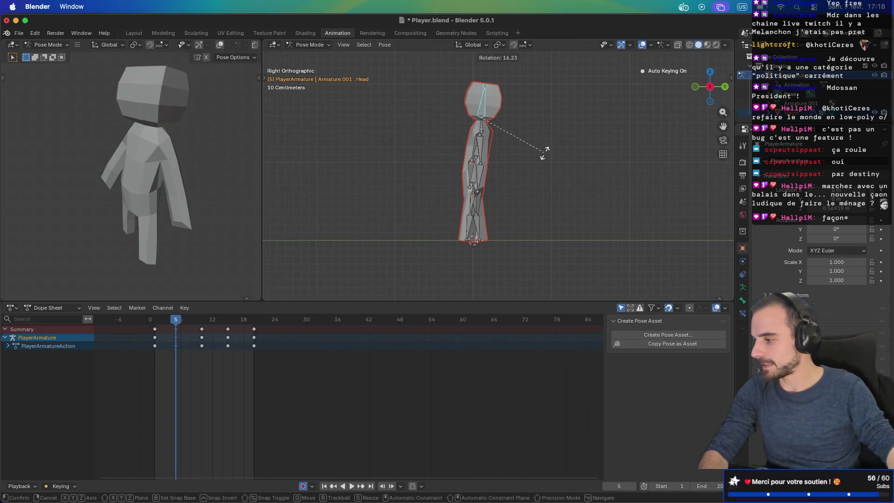
click(493, 144)
Rotate the Neck bone and bring the Head back upright
click(481, 125)
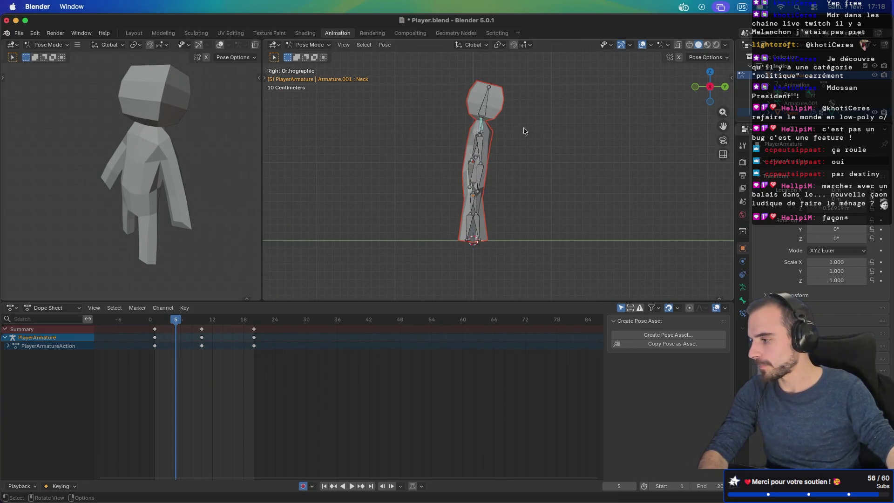
key(r)
click(575, 160)
click(490, 100)
key(r)
click(516, 115)
middle_drag(516, 116, 415, 201)
At frame 4, tilt the Neck and Head bones further back
mouse_move(174, 320)
mouse_down()
mouse_move(158, 320)
mouse_move(185, 324)
mouse_move(176, 322)
mouse_up()
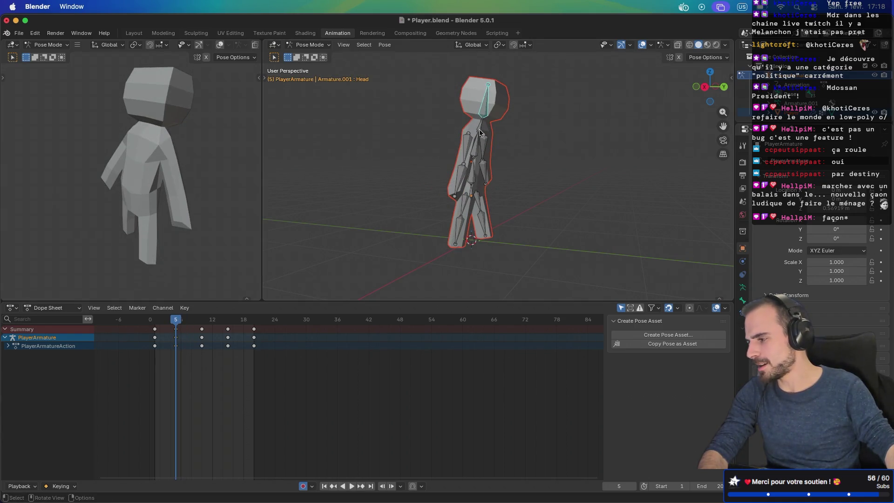
key(KP_1)
key(KP_3)
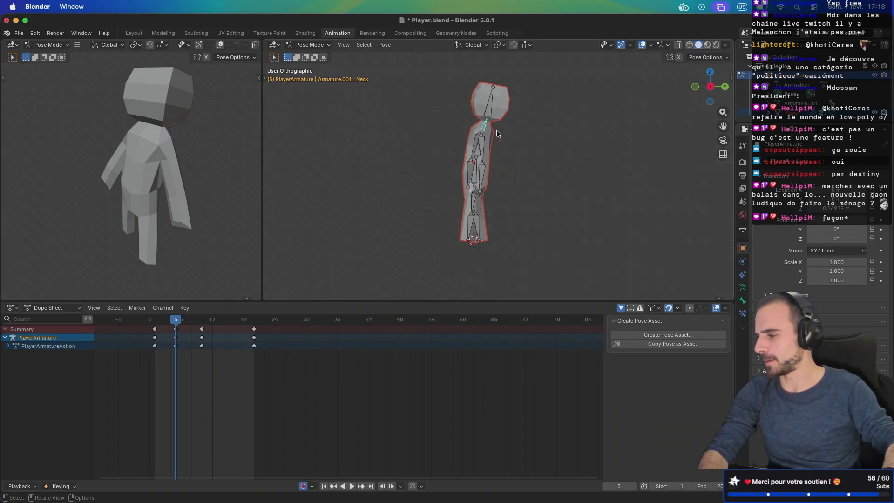
key(r)
click(503, 138)
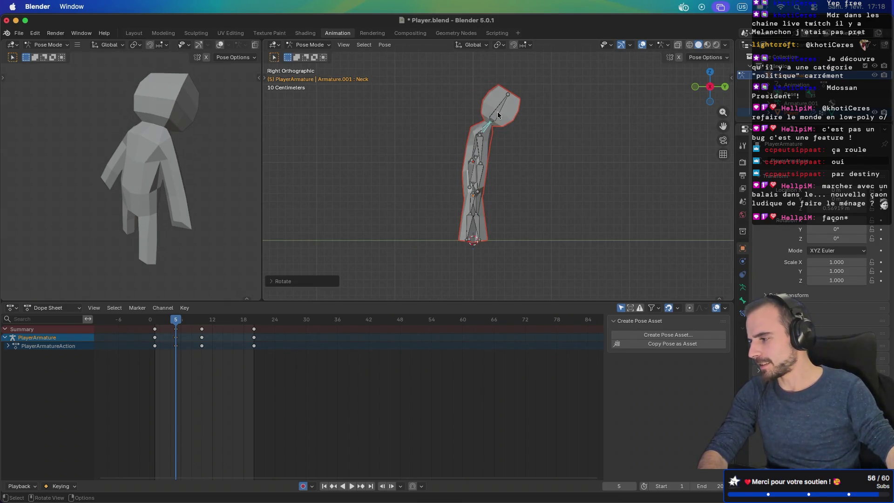
click(498, 115)
key(r)
click(543, 145)
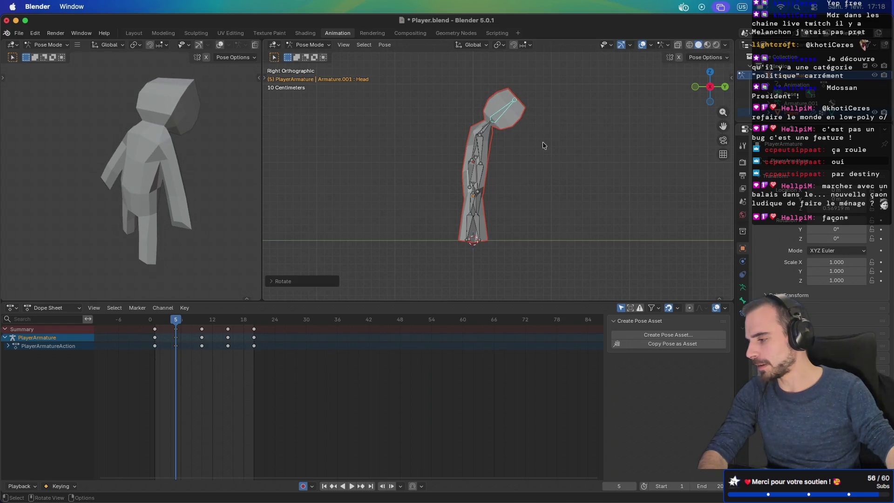
Bend the Torso bone forward and adjust the Head rotation
middle_drag(543, 146, 500, 135)
click(484, 151)
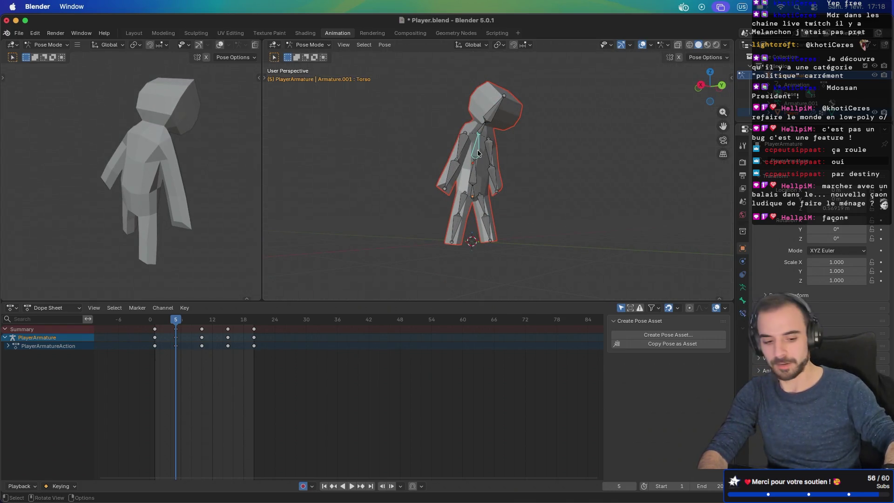
key(KP_1)
key(KP_3)
key(r)
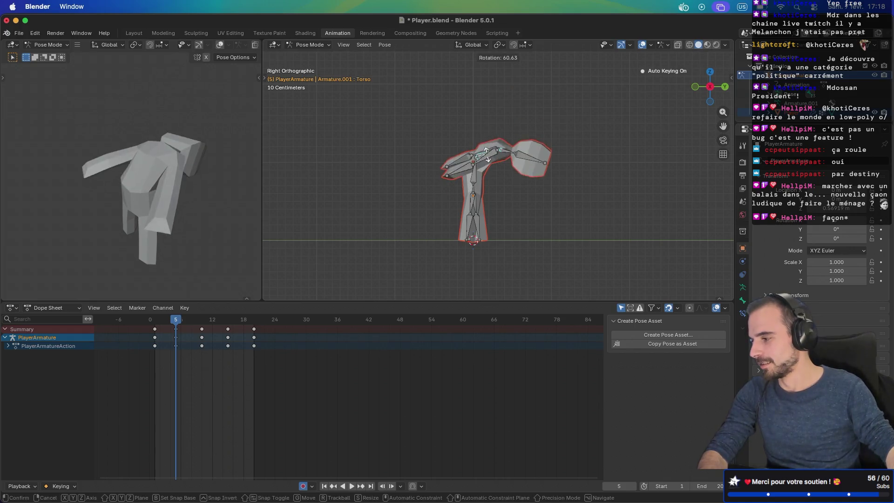
click(488, 143)
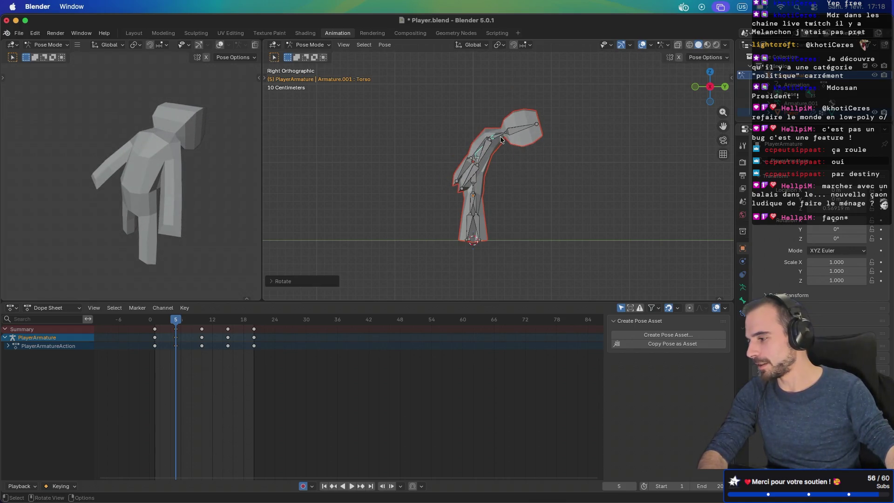
click(504, 133)
key(r)
click(506, 117)
Rotate the Head forward at frame 2, then play the run cycle
mouse_move(176, 320)
mouse_down()
mouse_move(160, 322)
mouse_move(215, 320)
mouse_move(176, 320)
mouse_up()
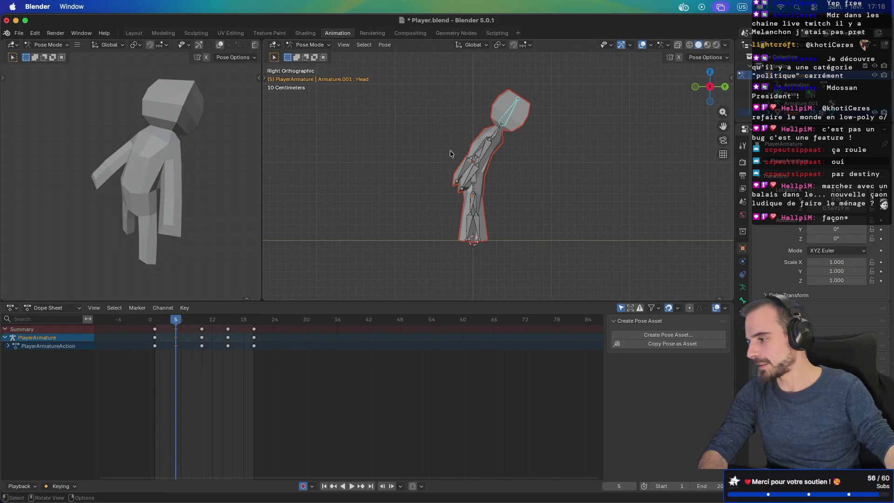
key(r)
click(519, 137)
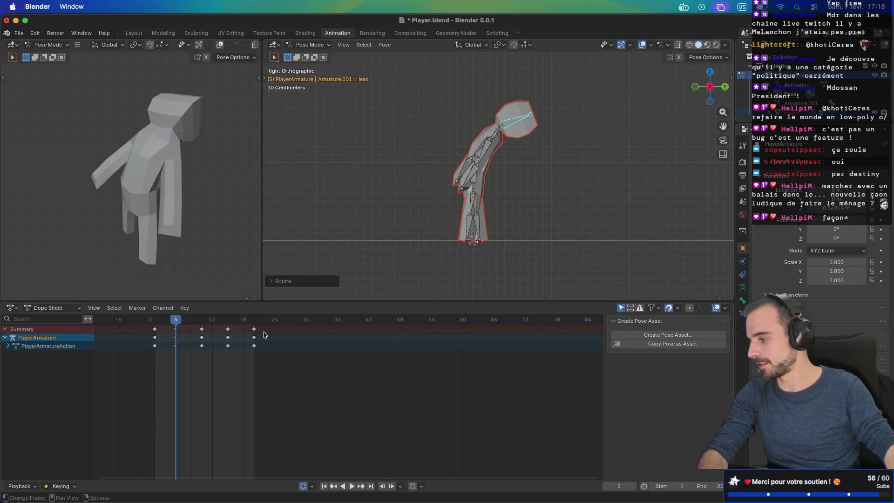
key(space)
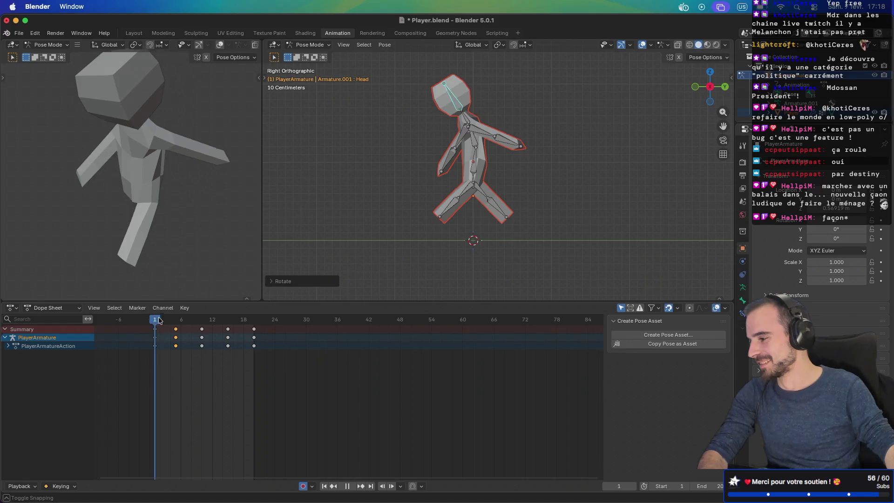
At frame 15, tilt the Torso bone slightly forward in right orthographic view
drag(208, 322, 232, 318)
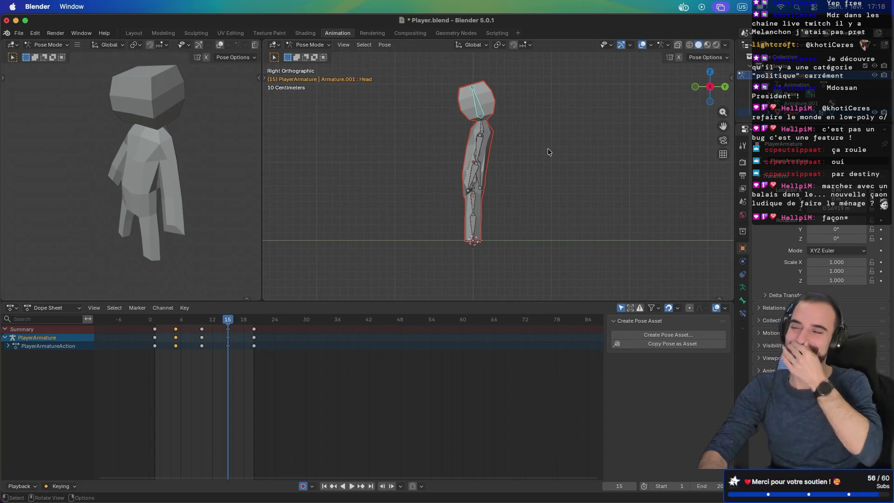
middle_drag(545, 144, 512, 154)
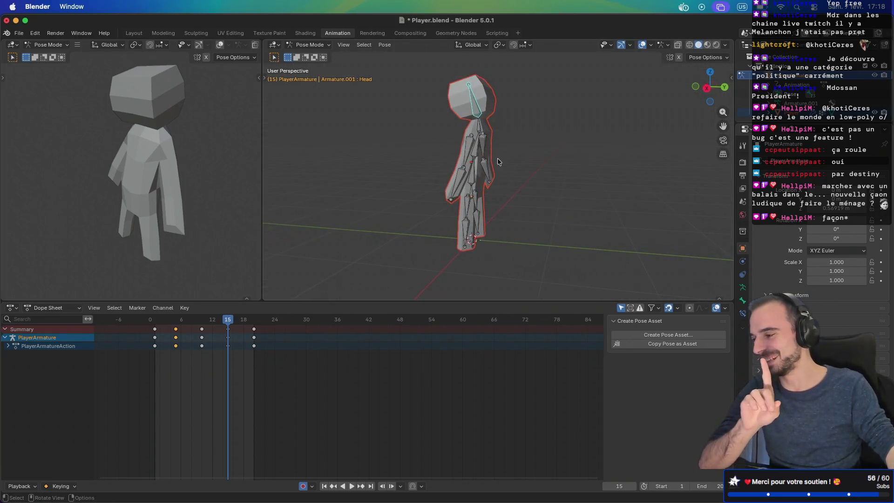
click(482, 134)
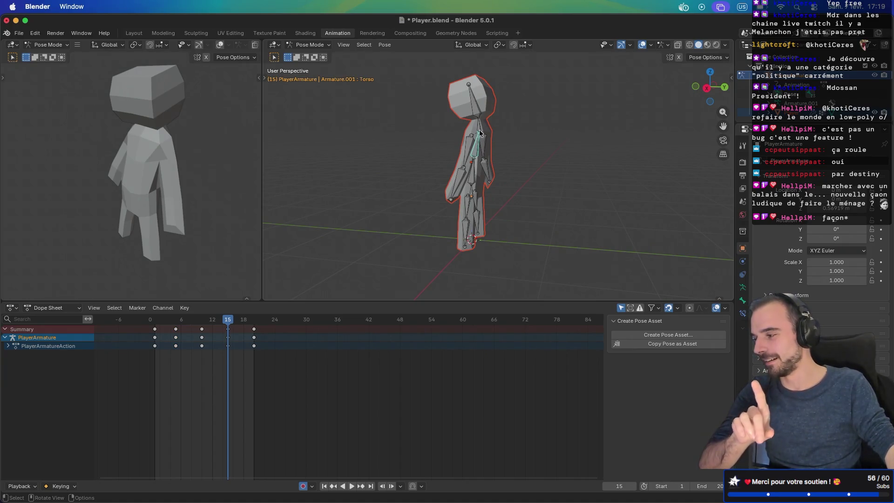
key(KP_3)
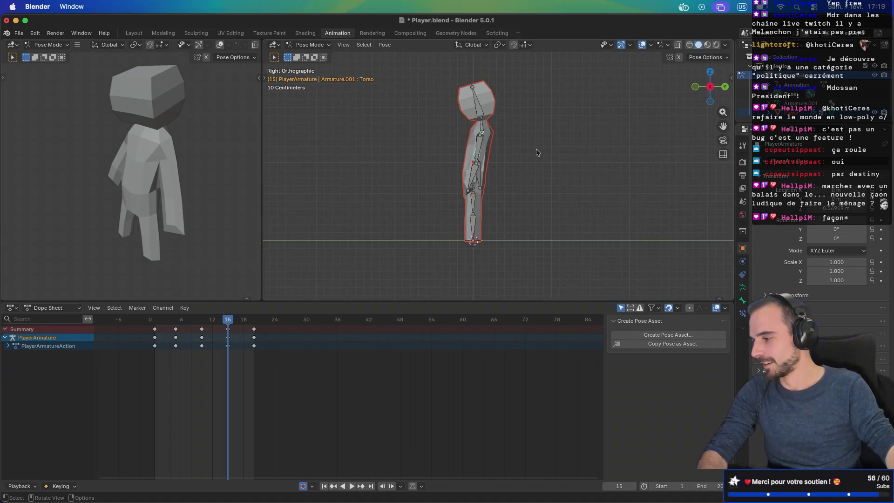
key(r)
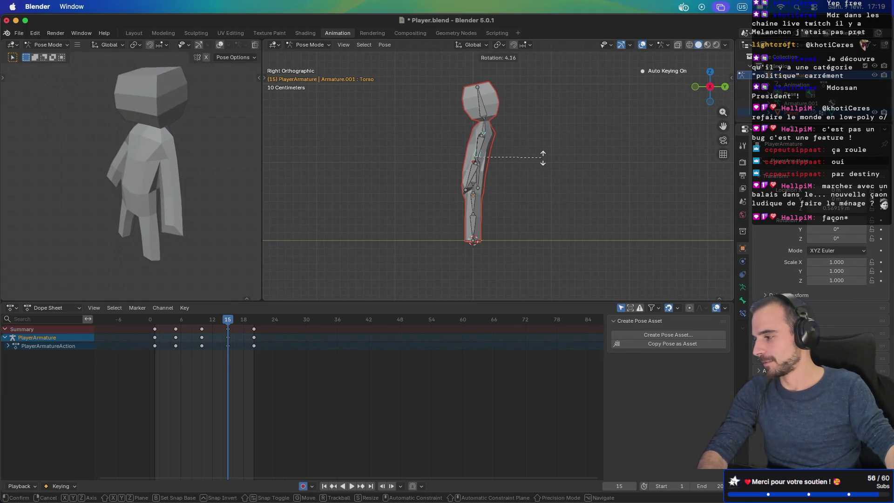
click(511, 148)
Tilt the Neck and Head bones forward, then replay the run from frame 0
click(483, 127)
key(r)
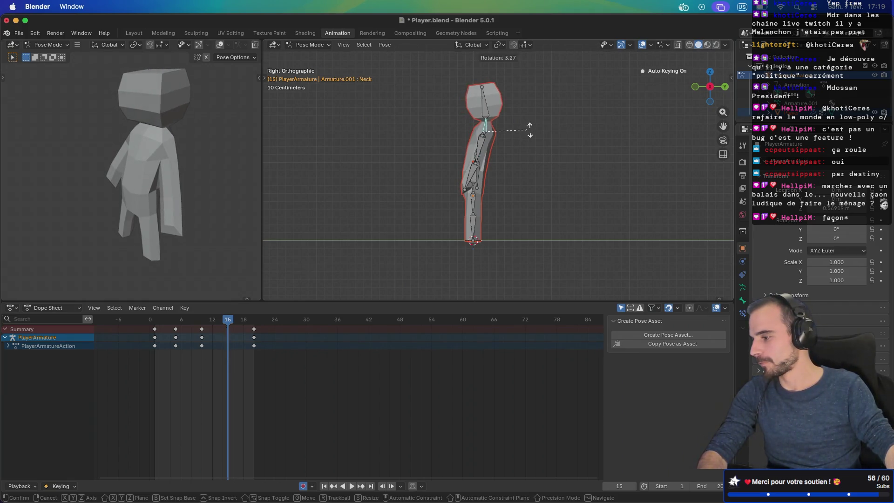
click(507, 122)
click(491, 111)
key(r)
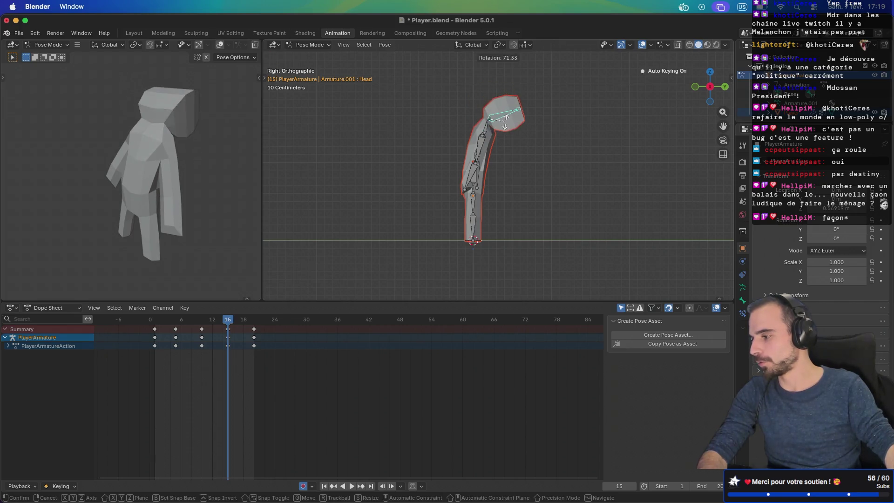
click(494, 125)
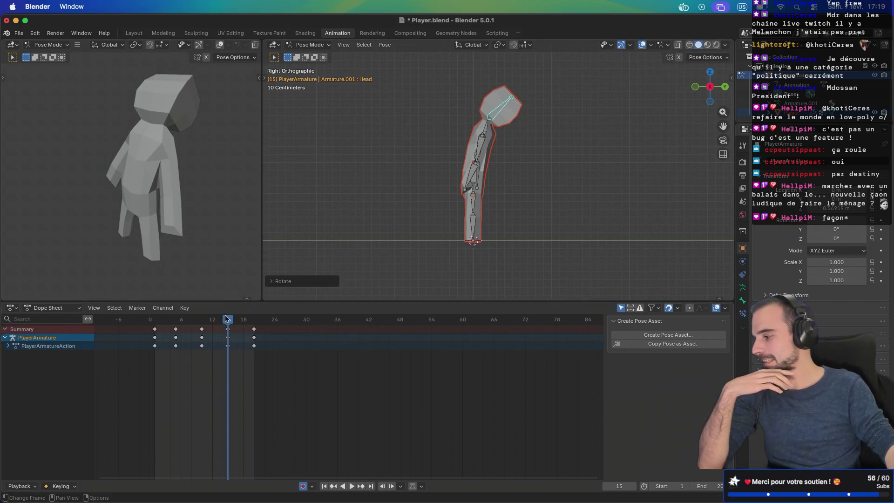
key(space)
drag(209, 323, 145, 311)
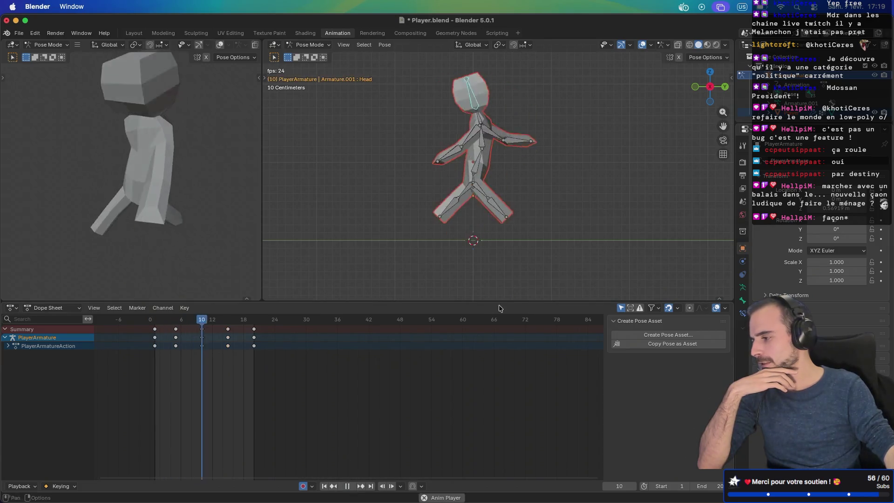
Orbit to the character's front while the run plays, stopping playback at frame 15
mouse_move(540, 193)
middle_down()
mouse_move(340, 168)
mouse_move(315, 191)
middle_up()
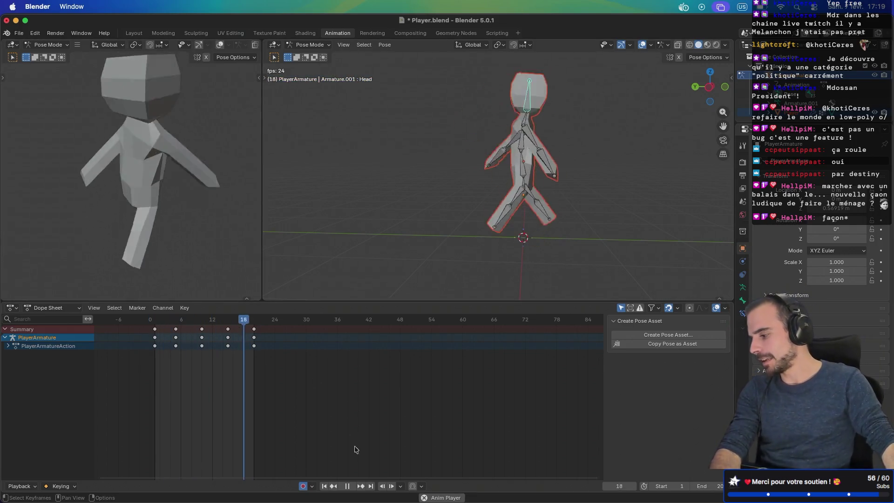
key(space)
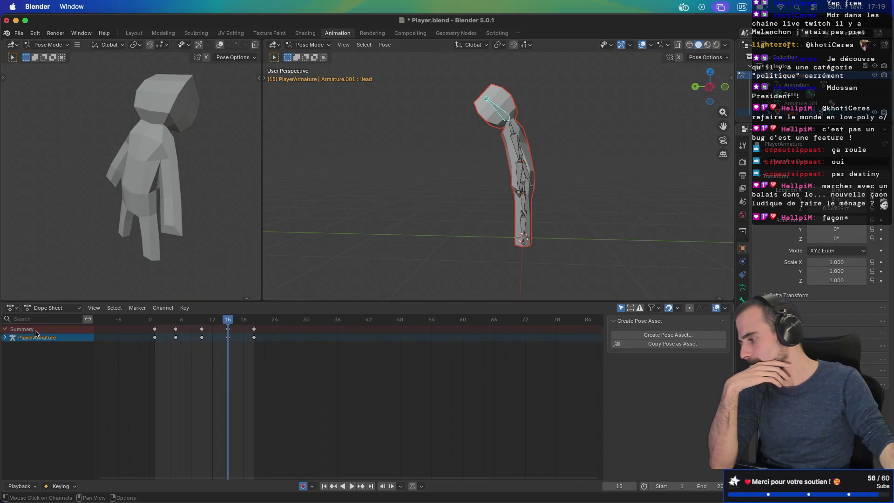
Check the Marker and Channel menus, then start Create Pose Asset for the frame 15 pose
click(146, 305)
click(146, 305)
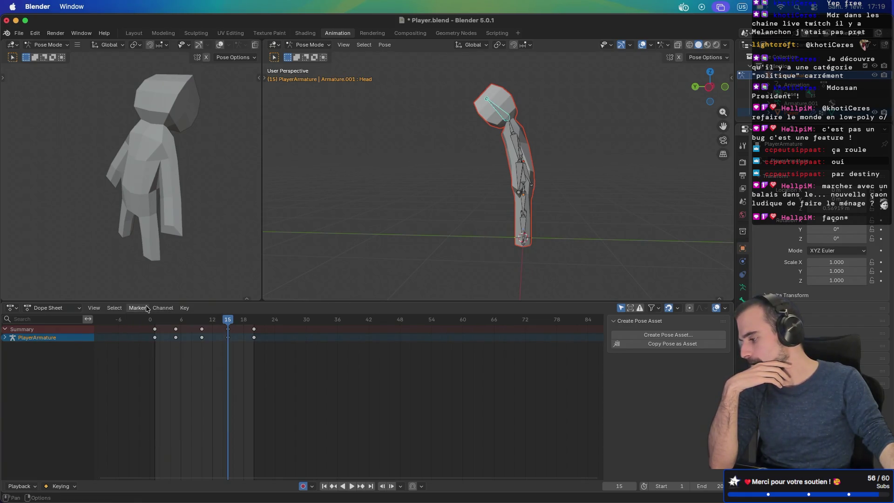
right_click(54, 375)
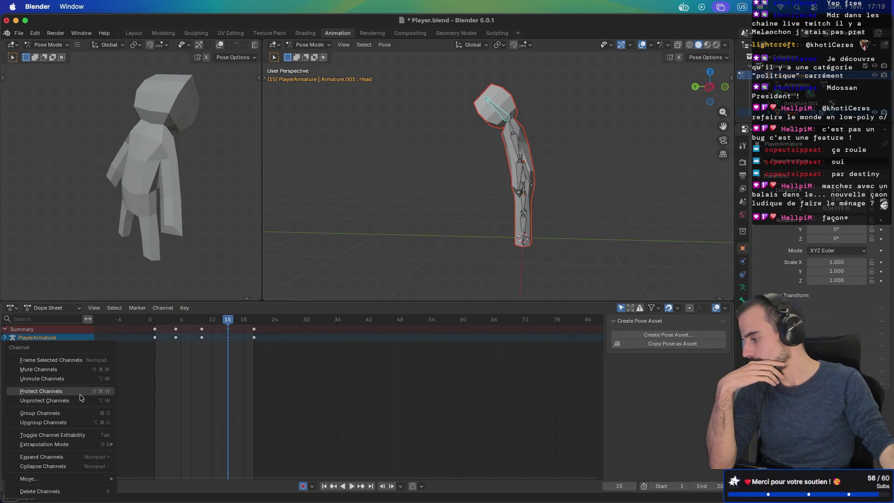
click(685, 402)
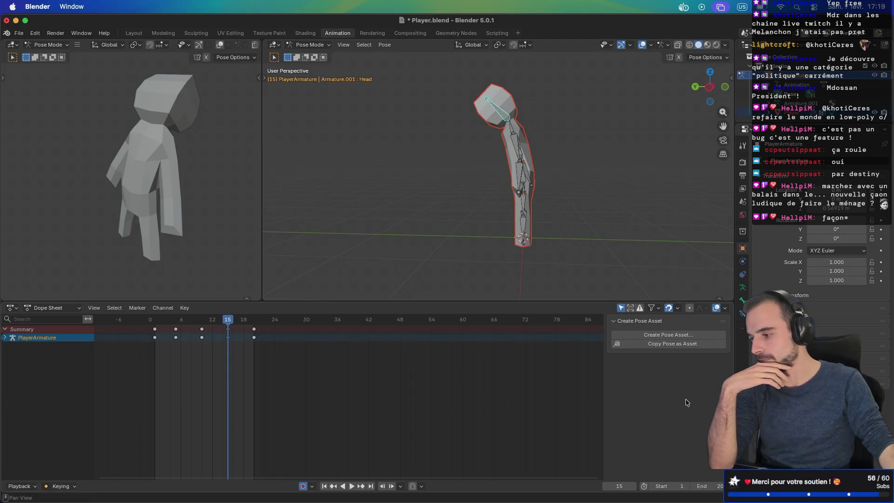
click(673, 335)
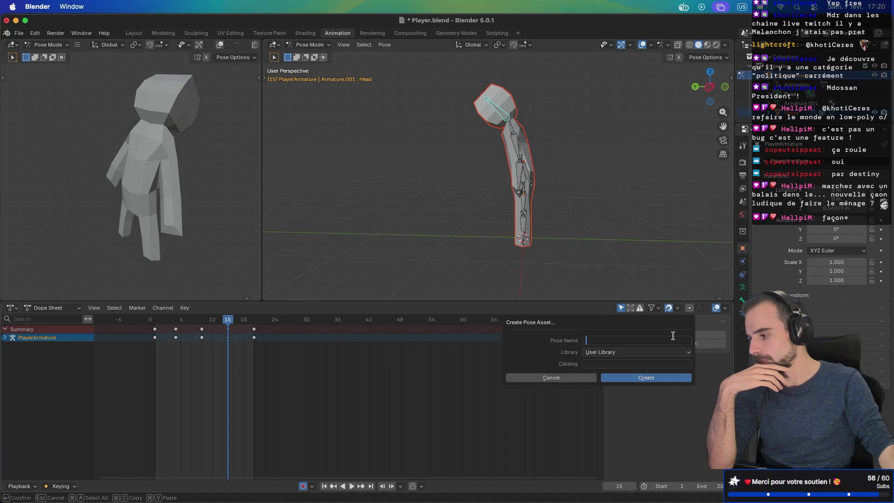
Cancel the pose asset, drag the keyframe editor taller, and set its mode to Action Editor
click(561, 379)
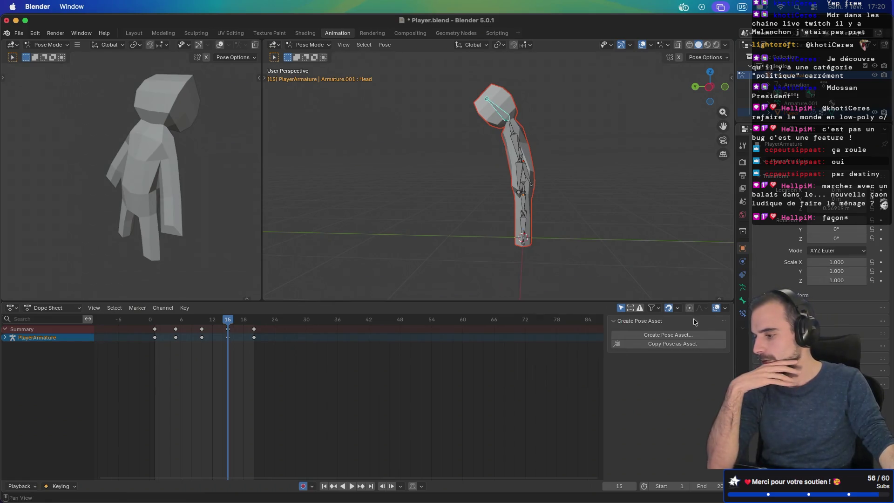
drag(593, 303, 593, 286)
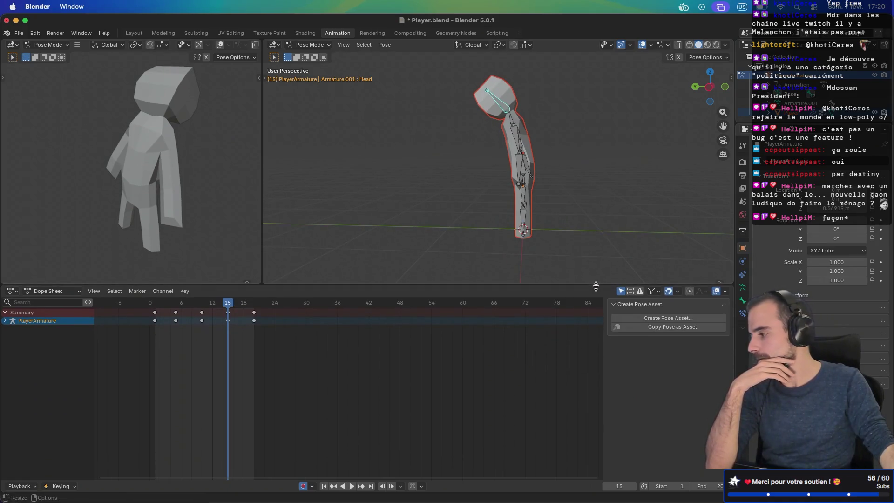
click(68, 292)
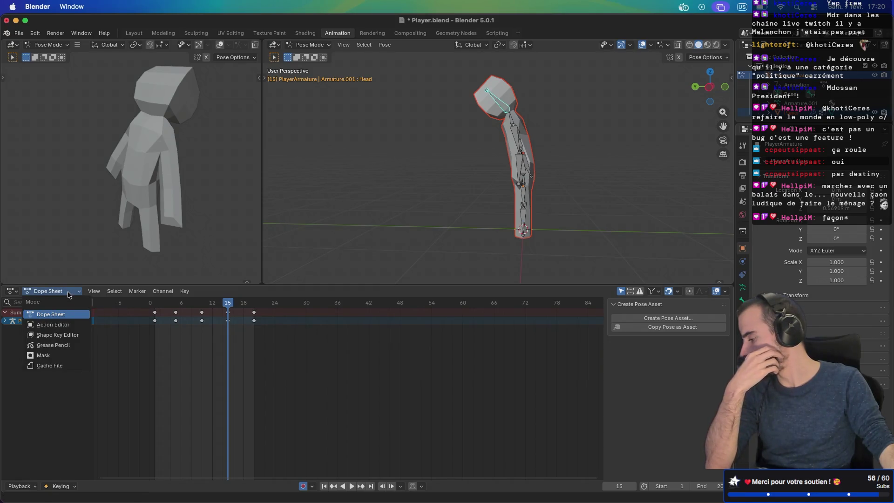
click(55, 325)
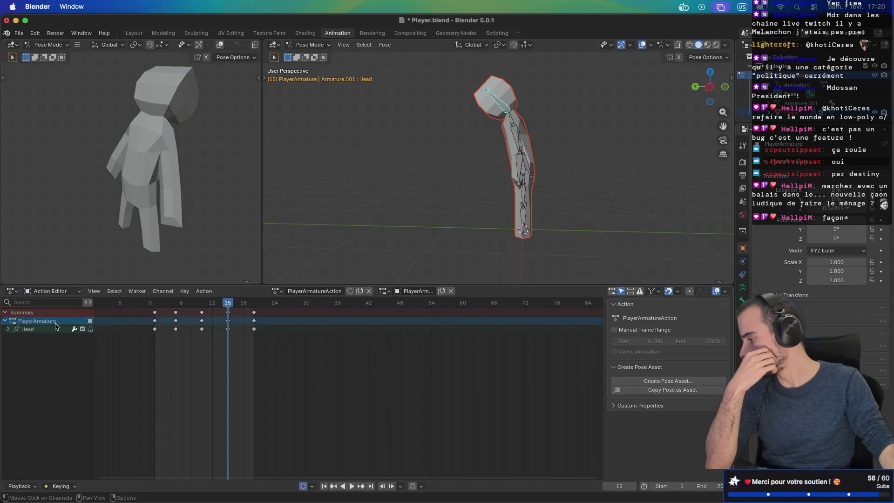
Select the Head channel, select all bones, and collapse the PlayerArmature group
click(7, 329)
click(8, 329)
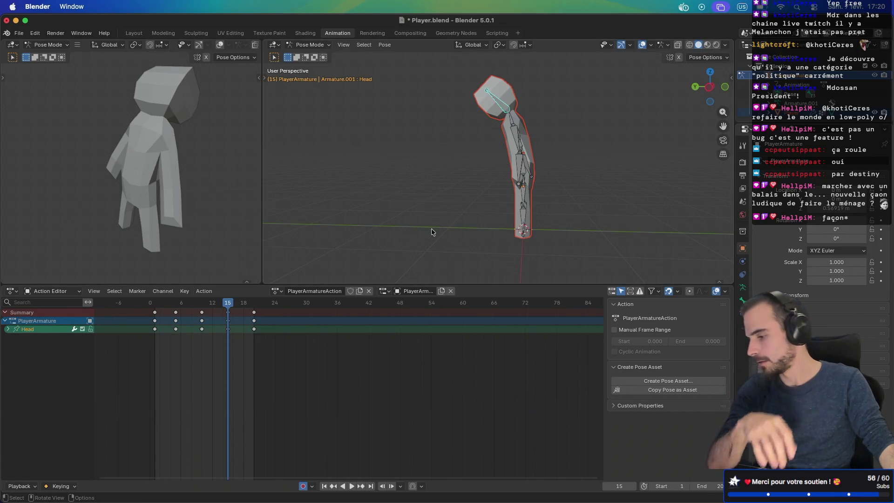
key(a)
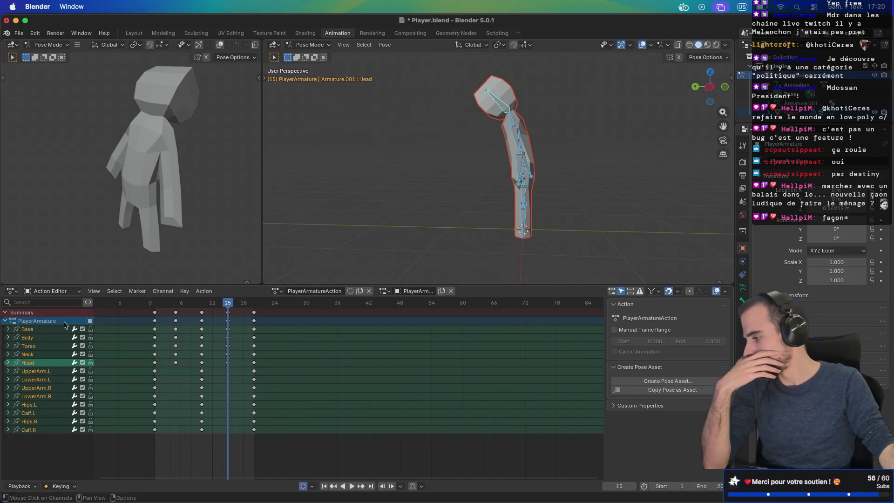
click(5, 322)
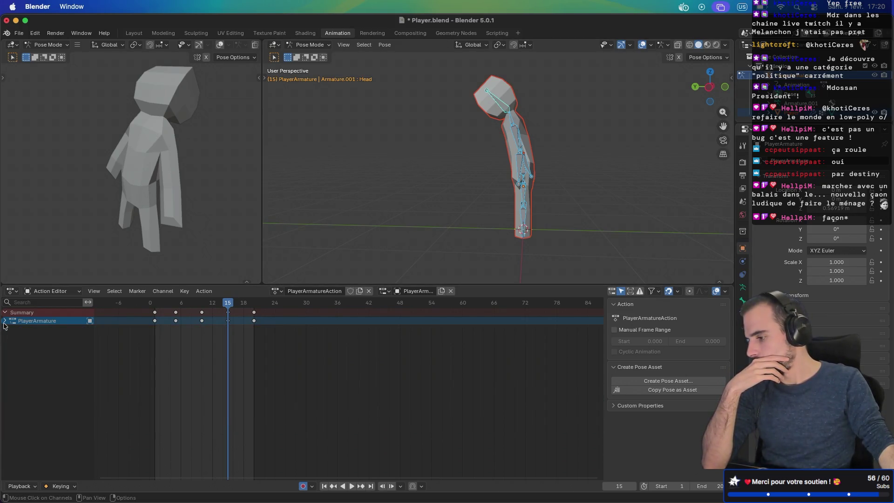
Switch the editor to Shape Key Editor, then Dope Sheet, and move to the browser desktop
click(68, 292)
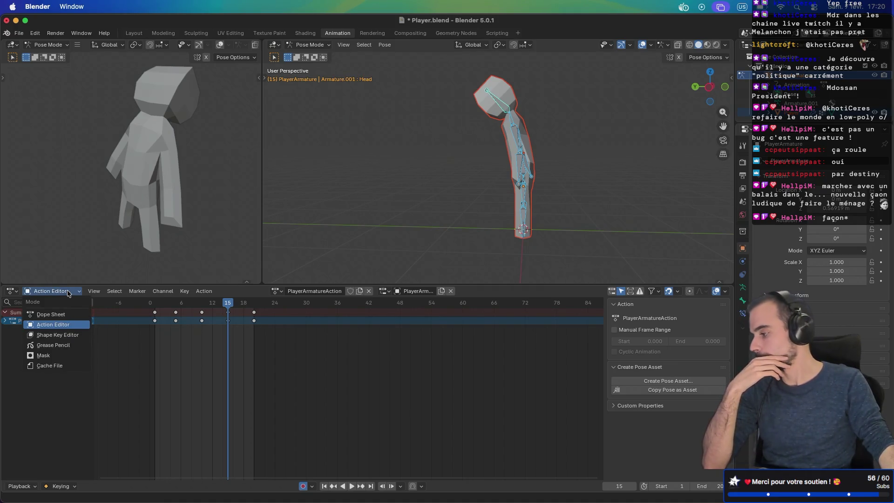
click(65, 338)
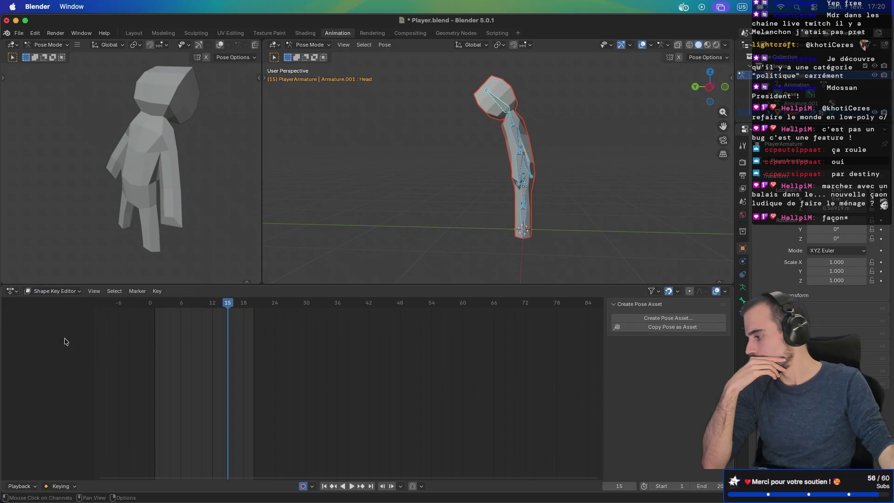
click(56, 292)
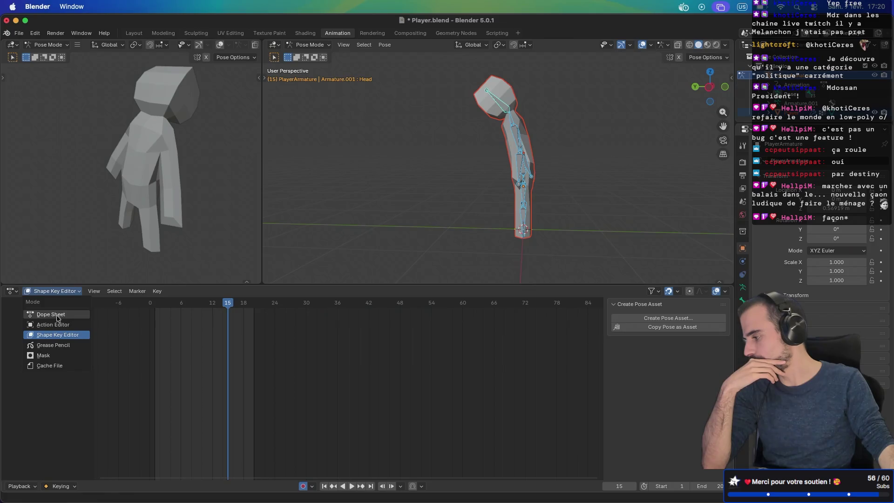
click(57, 316)
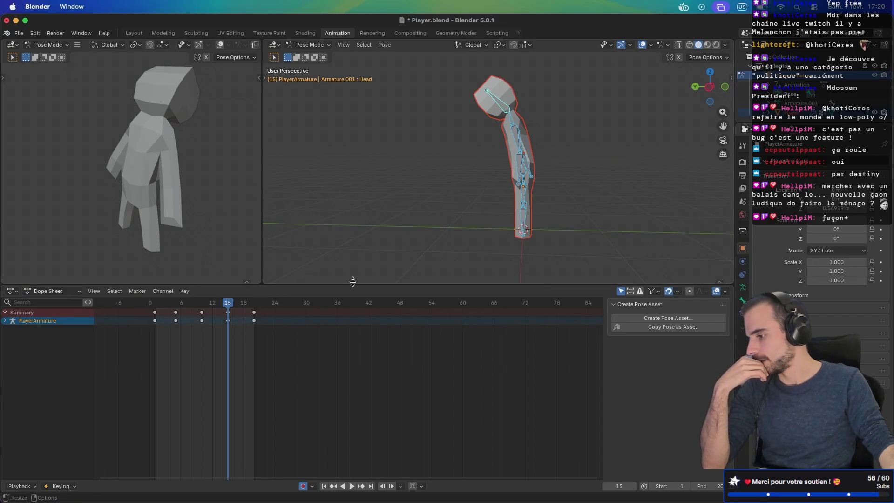
key(ctrl+Right)
key(ctrl+Right)
key(ctrl+Right)
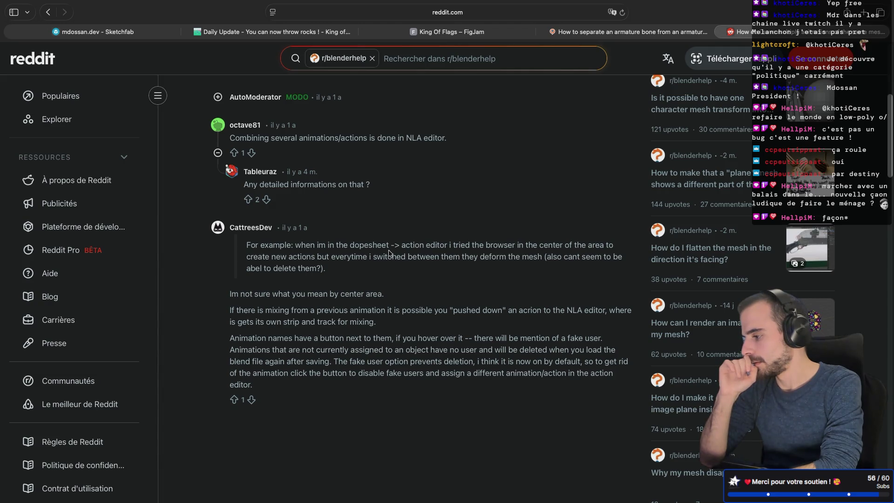
Return from the Reddit thread to the Google results and open the Stack Exchange multiple-animations question
scroll(326, 139, down, 1)
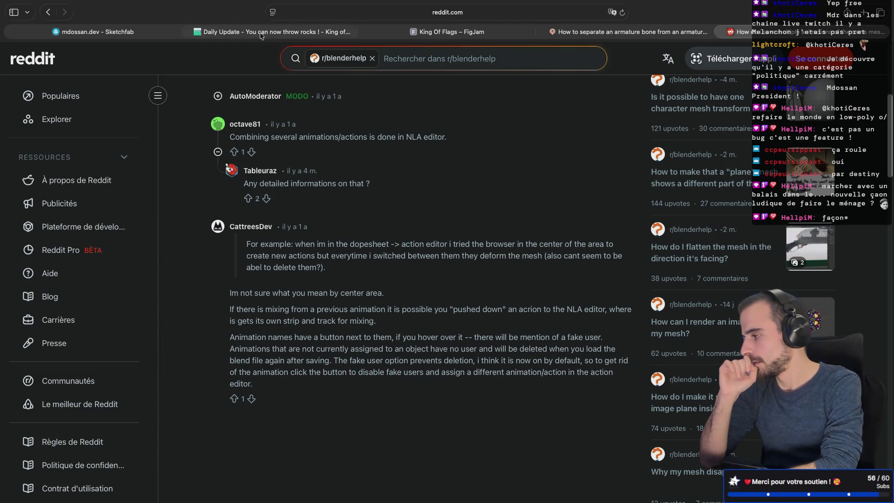
click(46, 16)
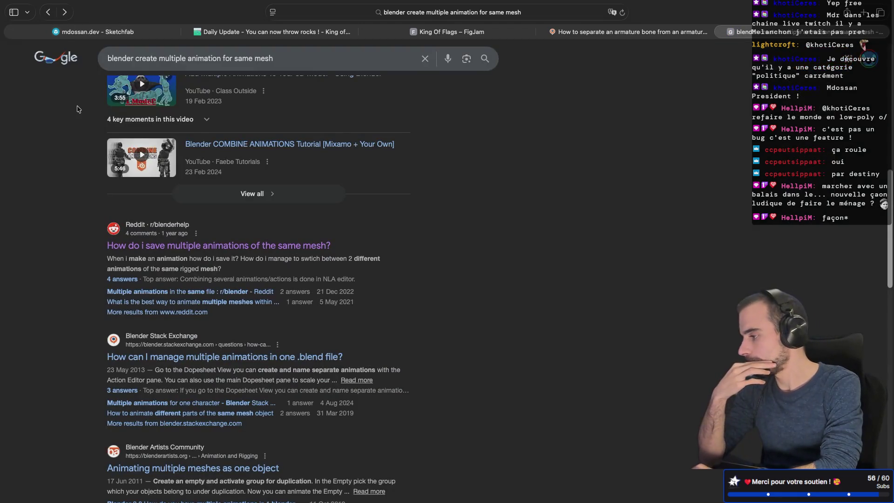
scroll(99, 315, down, 3)
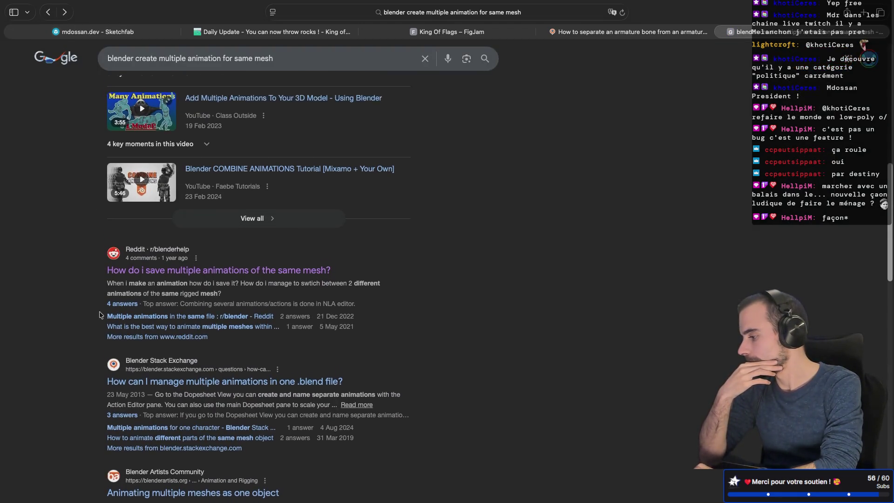
click(234, 283)
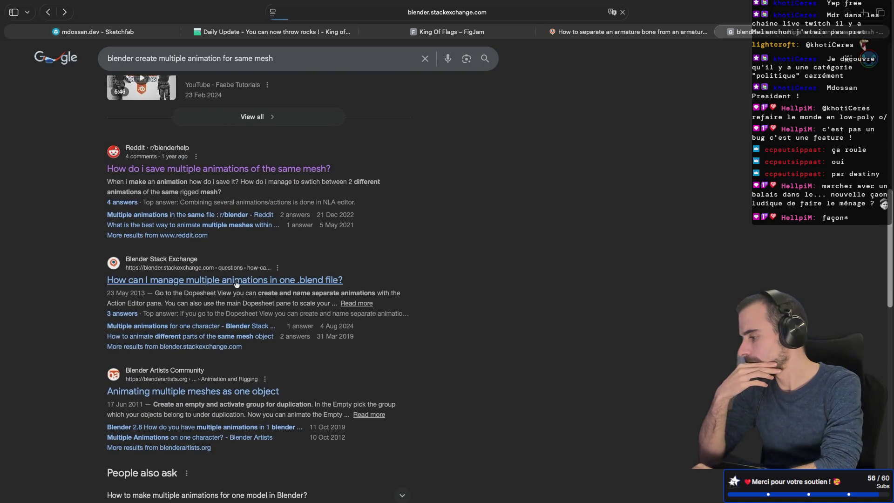
Scroll to the answers on managing multiple animations, then return to the Blender desktop
scroll(382, 310, down, 10)
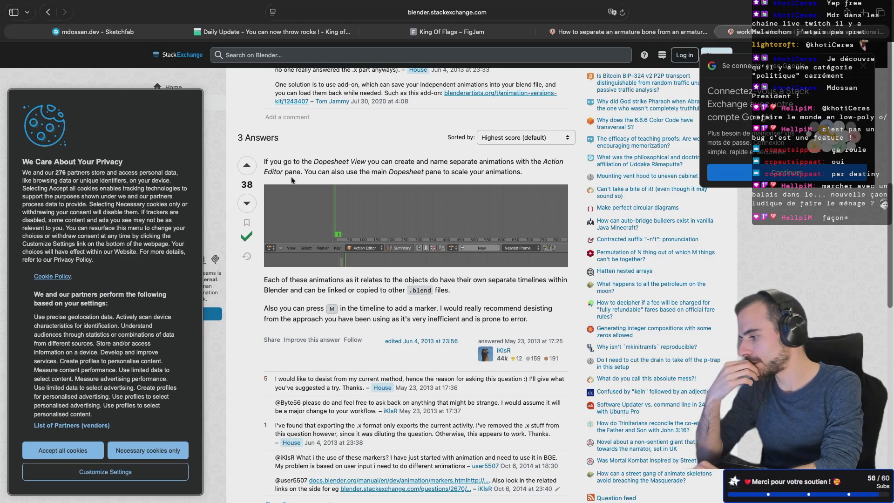
key(ctrl+Left)
key(ctrl+Left)
key(ctrl+Left)
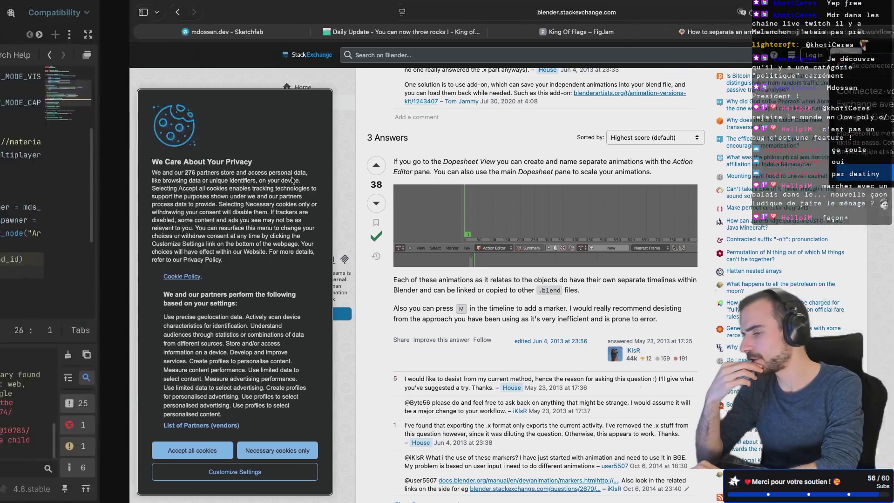
key(ctrl+Left)
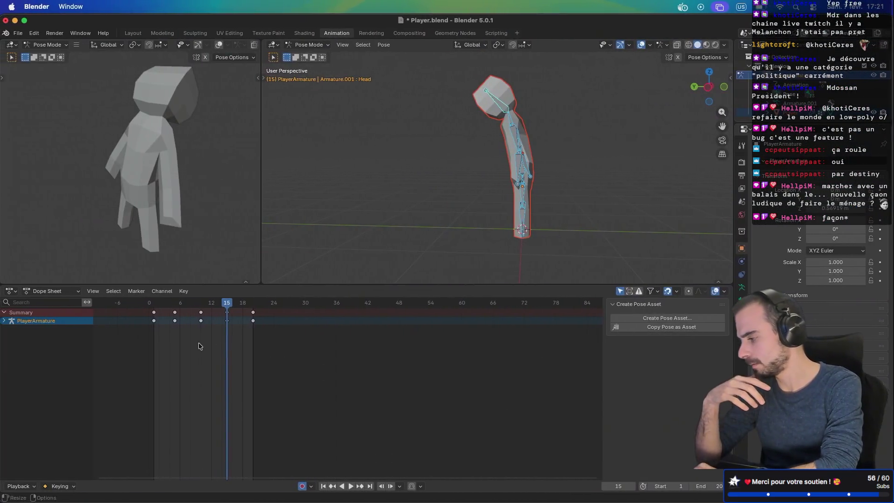
Set the editor mode to Action Editor and expand the sidebar's Slot panel for PlayerArmatureAction
click(51, 292)
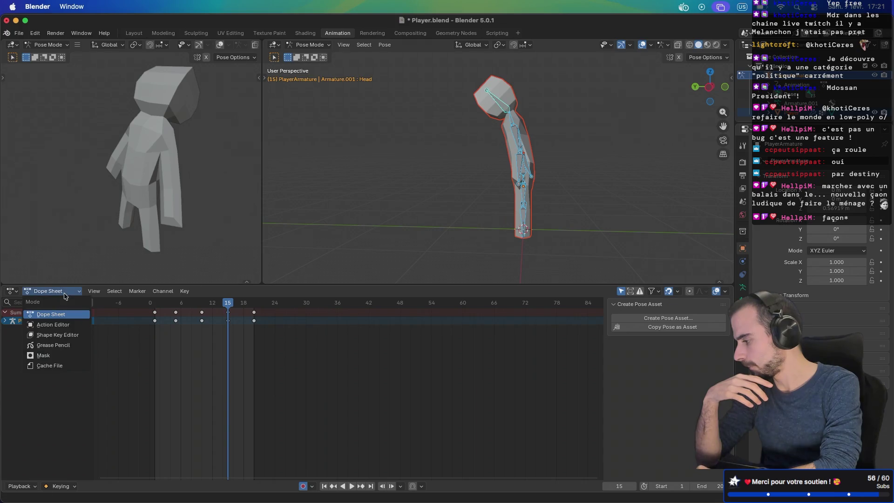
click(60, 329)
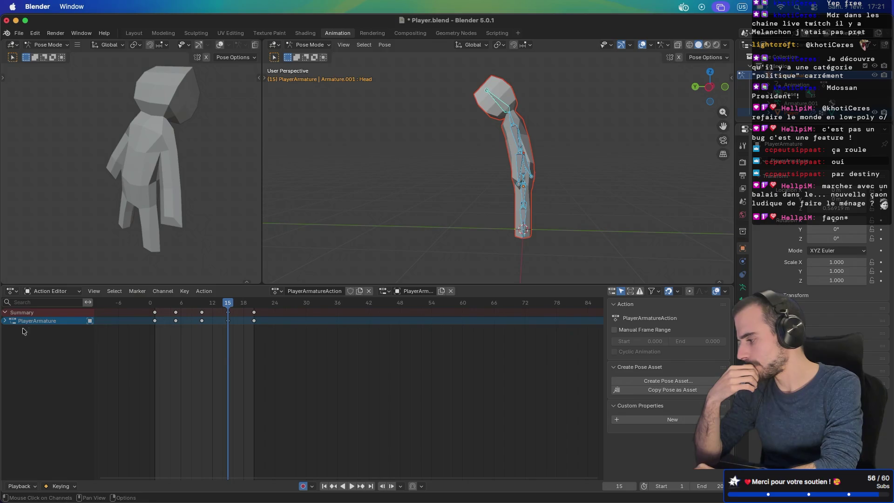
click(612, 407)
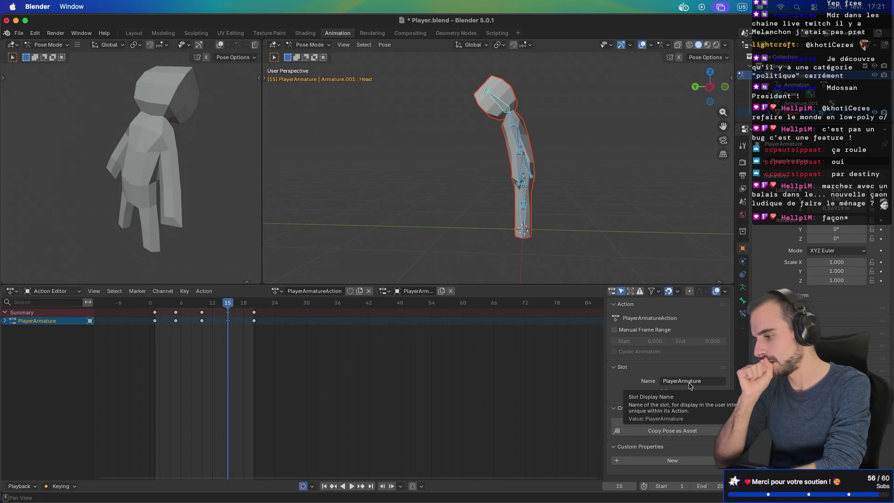
Rename the action's slot to RunAnimation
click(689, 383)
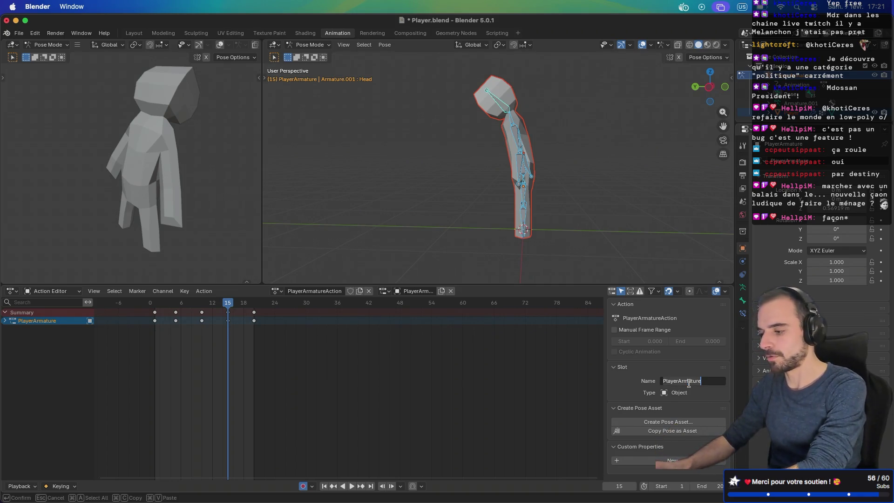
text(RunAnimation)
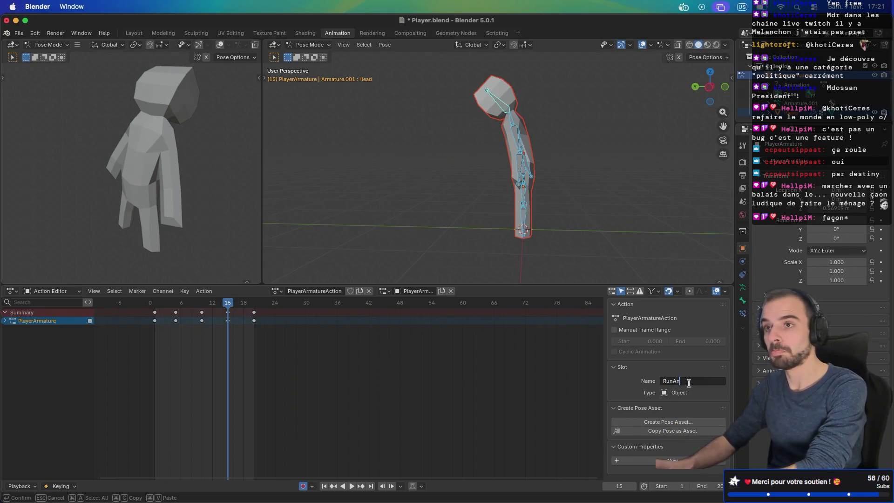
key(Return)
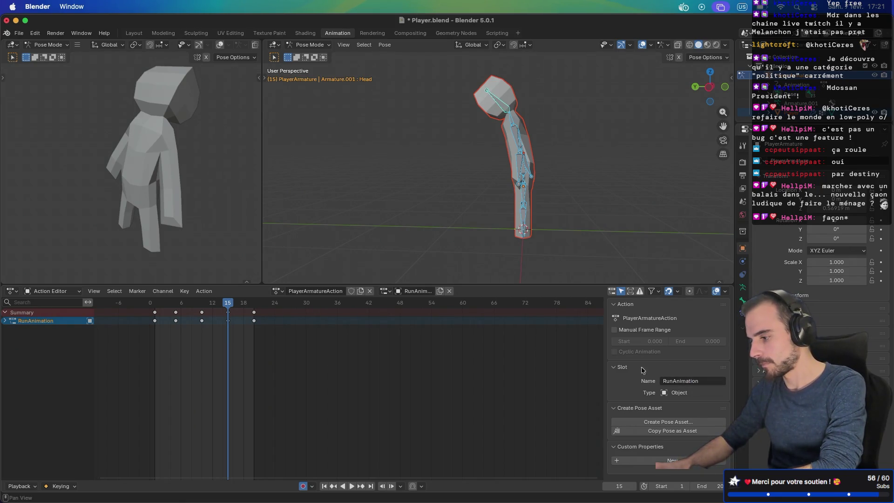
Collapse the Slot panel, make the Action Editor slightly taller, and open the slot list
click(614, 367)
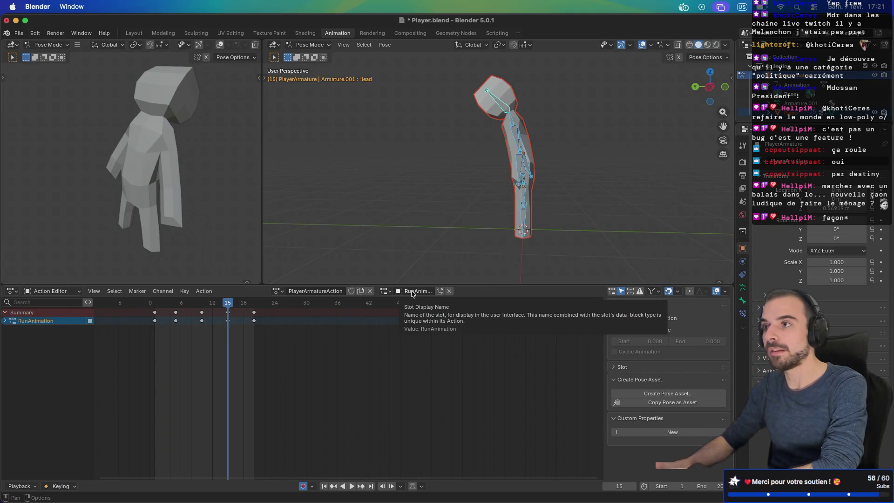
text(Animation)
drag(484, 284, 484, 270)
click(384, 277)
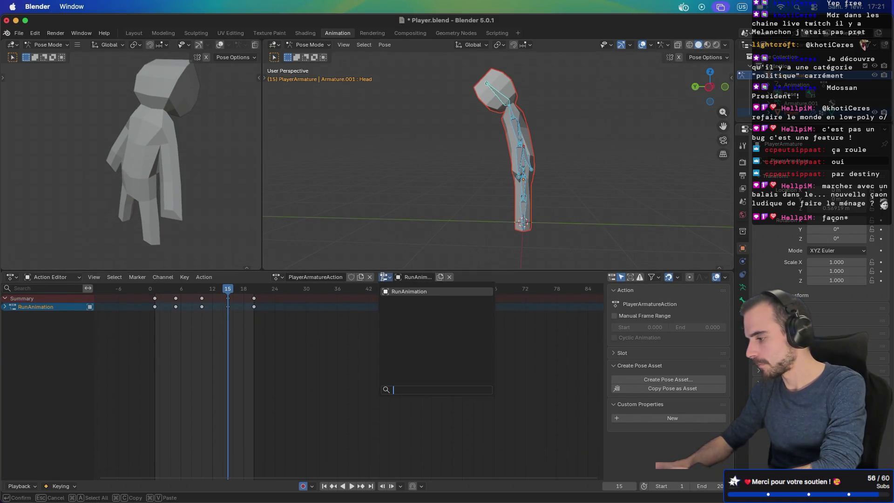
Browse the action and slot name fields and lists, leaving both names unchanged
click(319, 279)
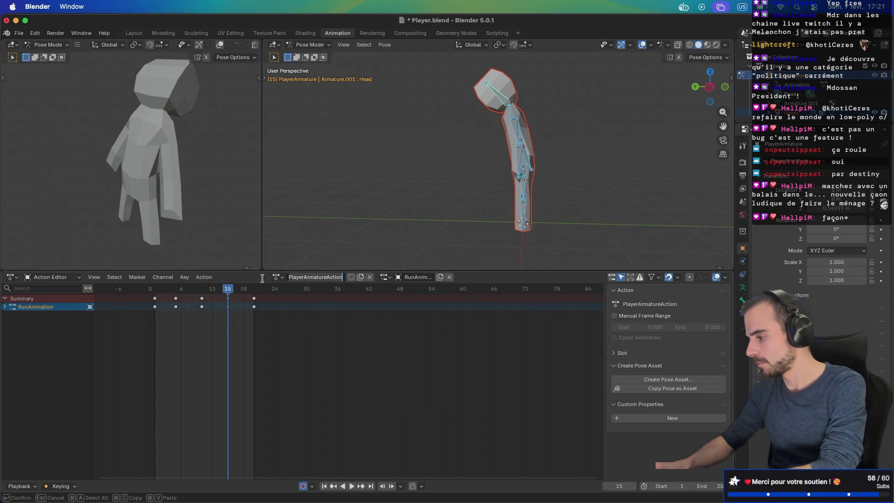
click(262, 279)
click(278, 278)
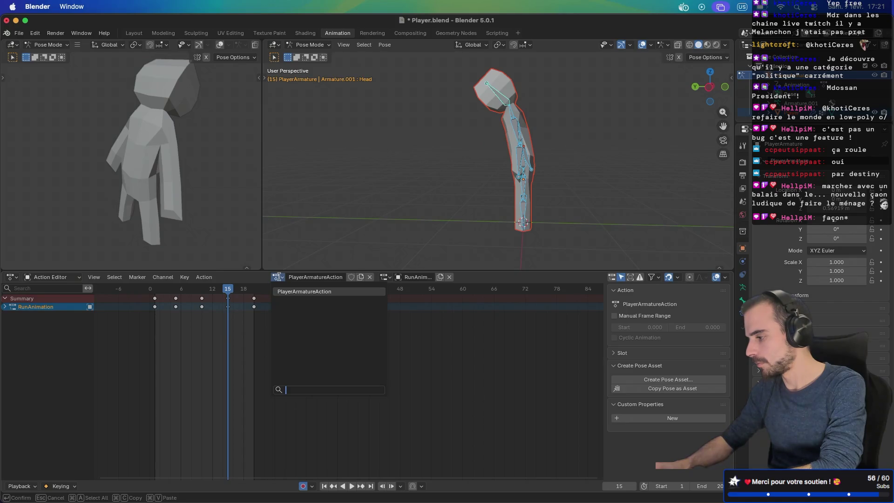
click(324, 276)
click(385, 277)
click(417, 276)
click(478, 279)
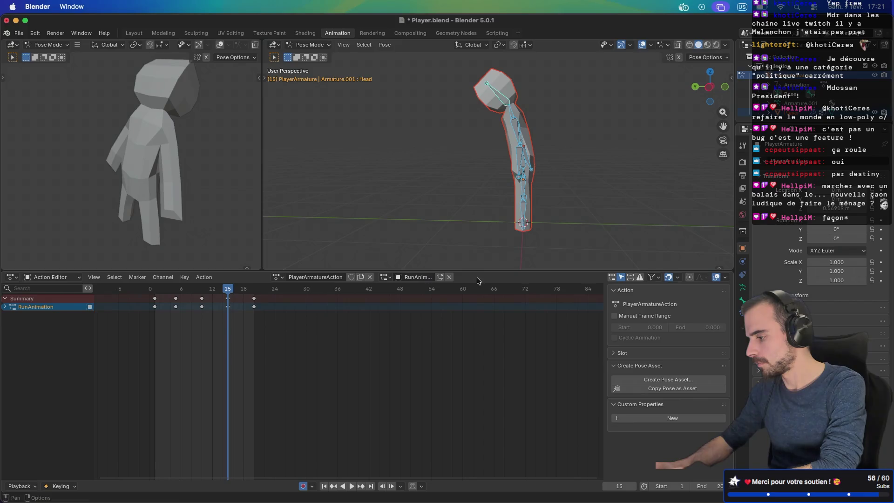
Duplicate the RunAnimation slot and select its frame 0 keys, then undo back to one slot
click(440, 277)
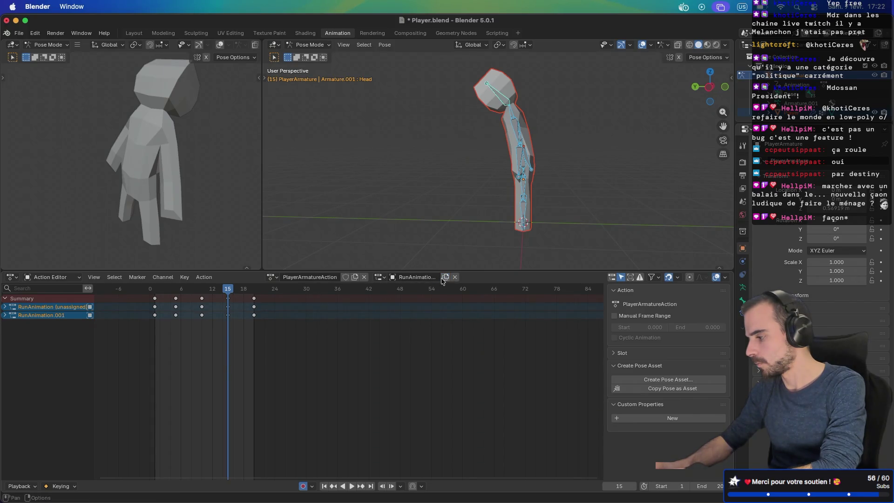
click(61, 316)
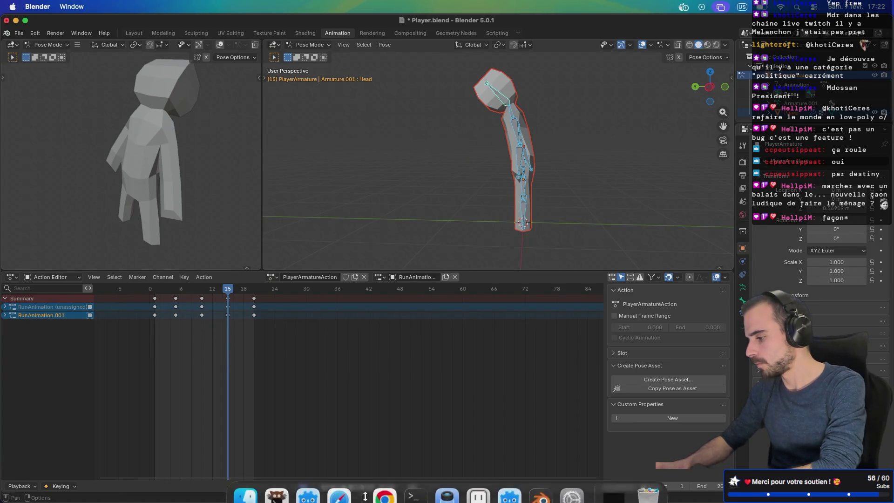
click(156, 308)
key(ctrl+z)
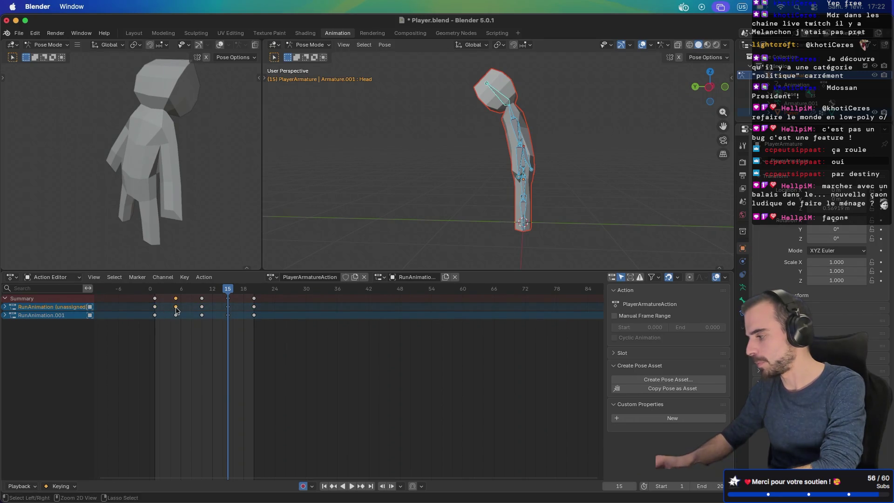
key(ctrl+z)
key(ctrl+z)
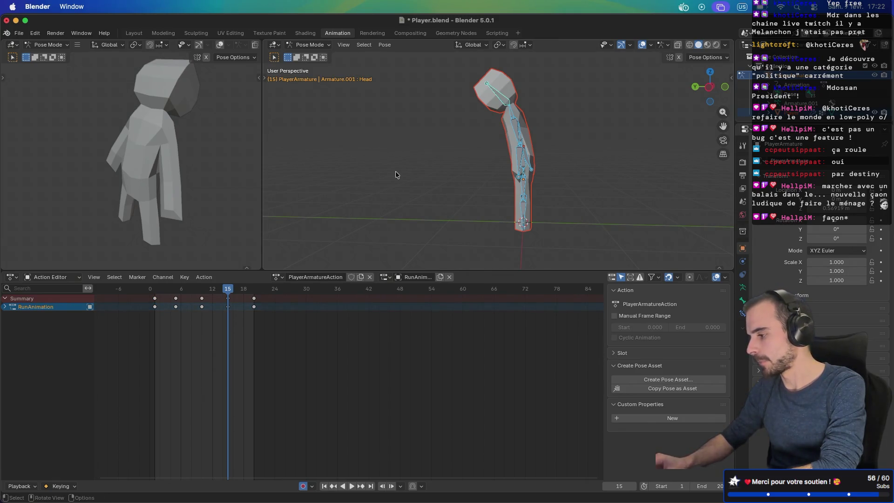
Save Player.blend, expand the RunAnimation slot details, and move to the Godot desktop
key(super+s)
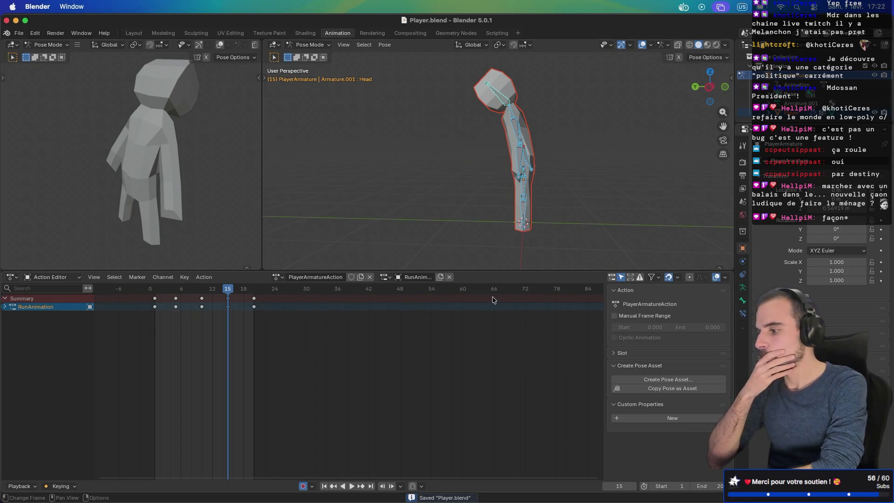
click(612, 354)
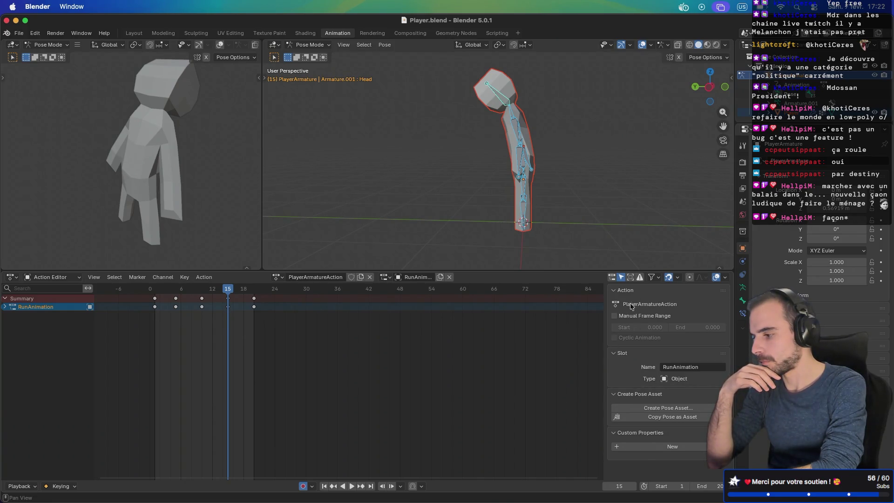
key(ctrl+Right)
key(ctrl+Right)
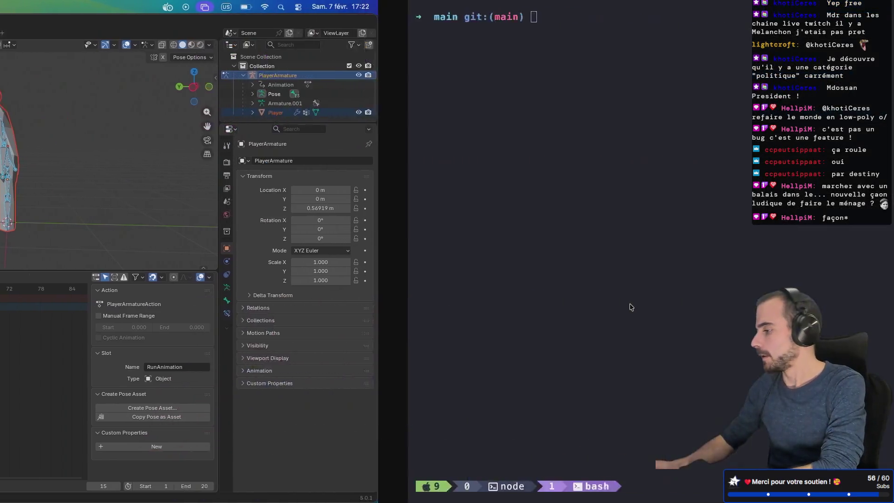
Read the Stack Exchange answers on keeping separate animations down to the NLA-strip suggestion, then return to Blender
key(ctrl+Right)
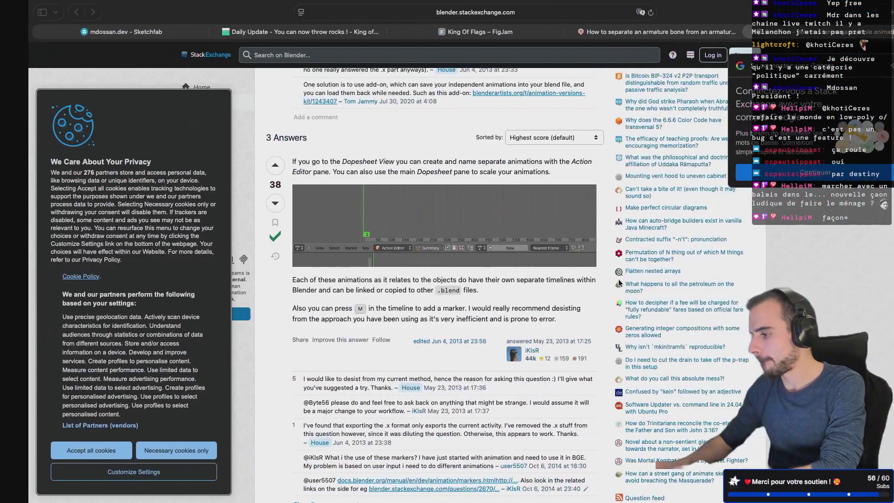
scroll(390, 336, down, 3)
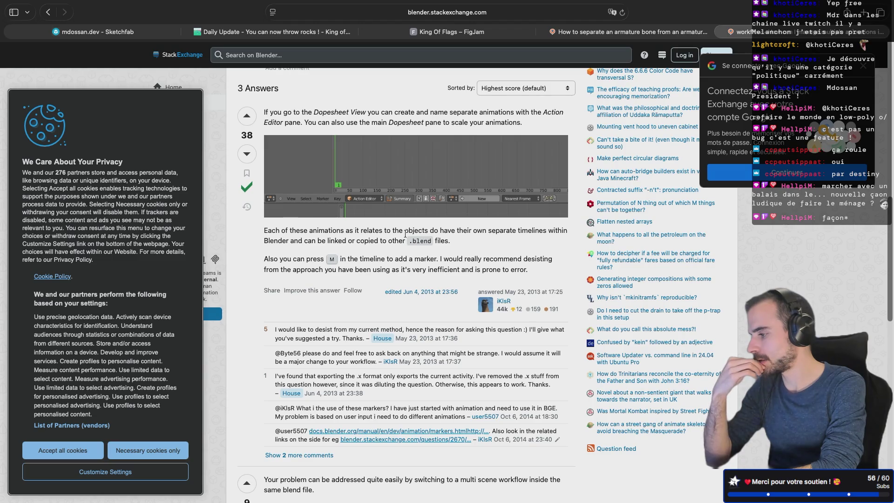
scroll(405, 235, down, 1)
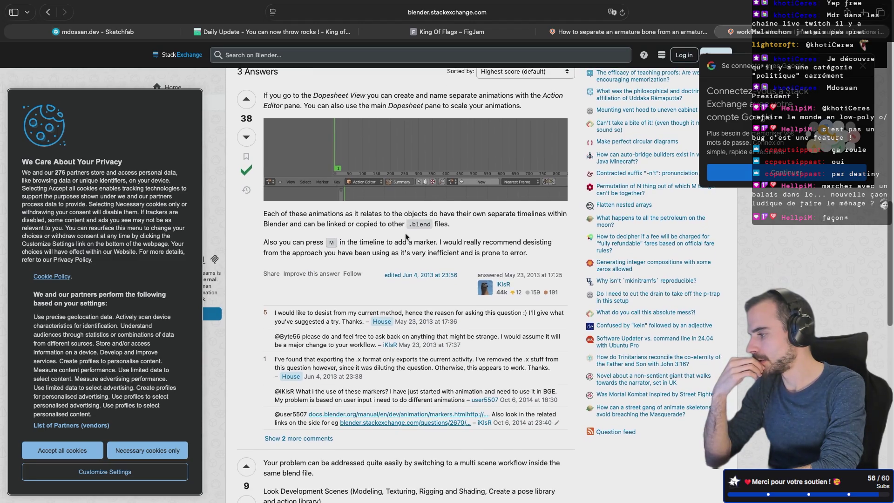
scroll(351, 141, up, 1)
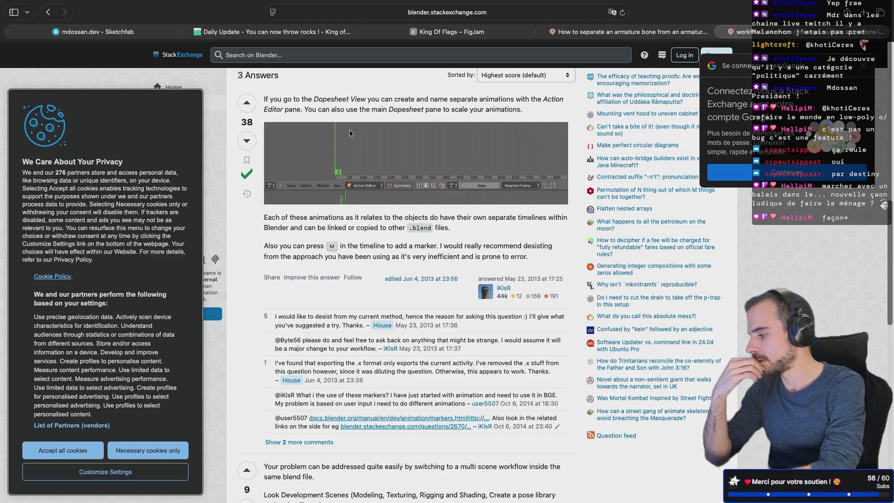
scroll(350, 133, down, 6)
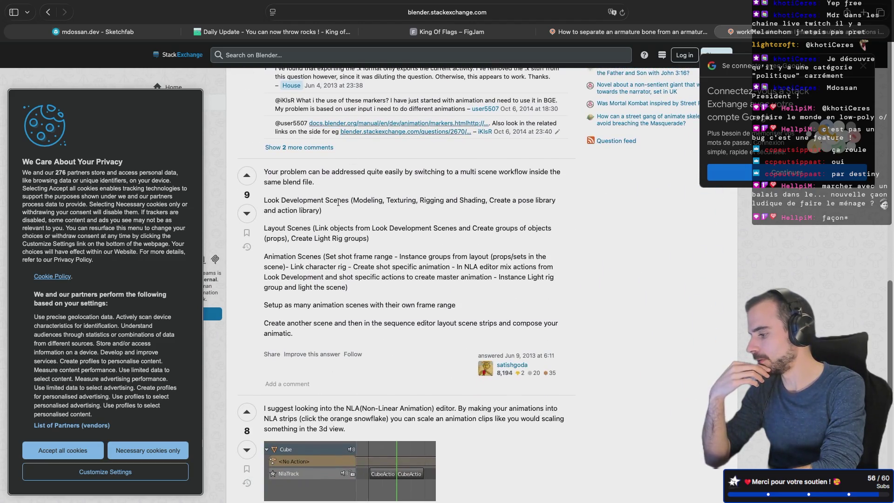
scroll(338, 201, up, 1)
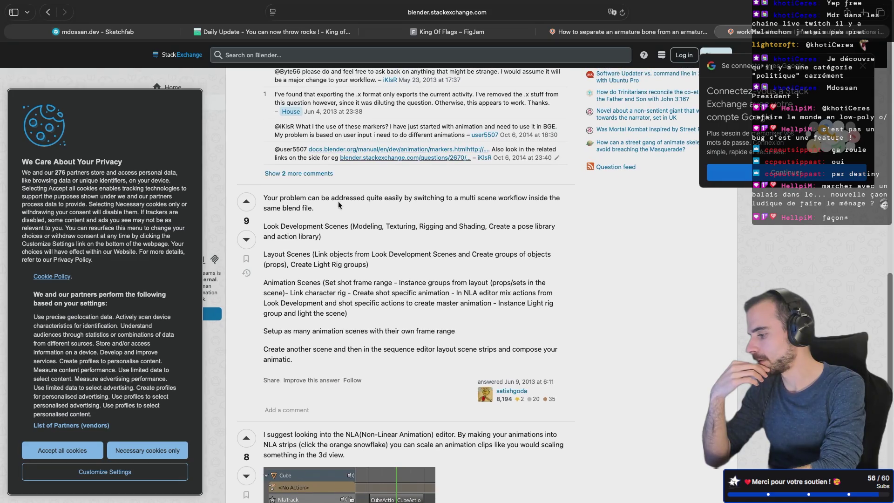
scroll(338, 202, down, 1)
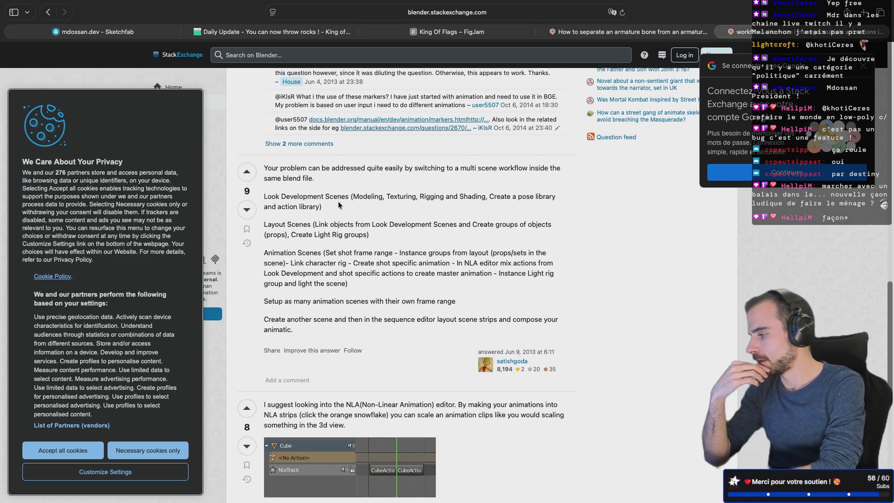
scroll(338, 205, down, 1)
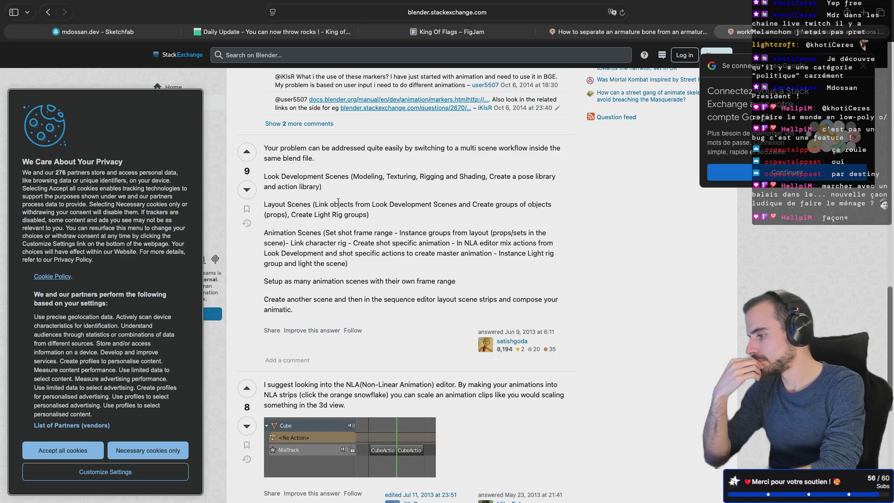
scroll(339, 202, down, 3)
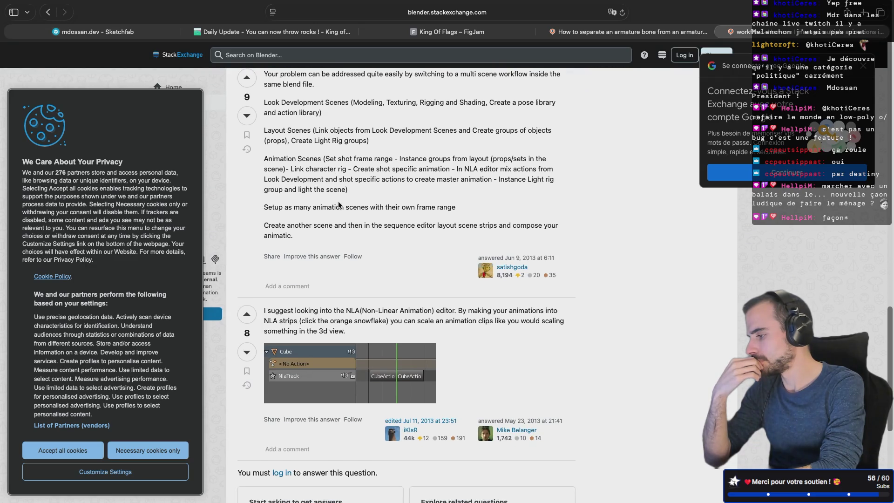
scroll(339, 205, down, 5)
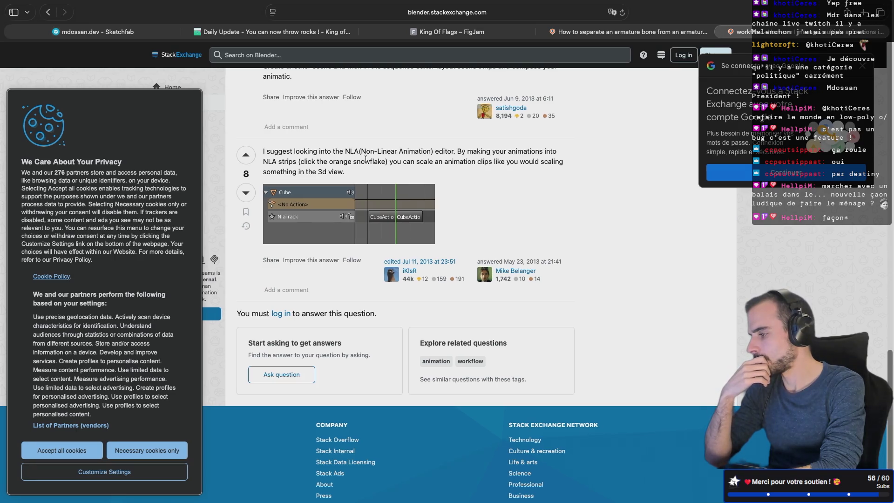
scroll(366, 160, left, 5)
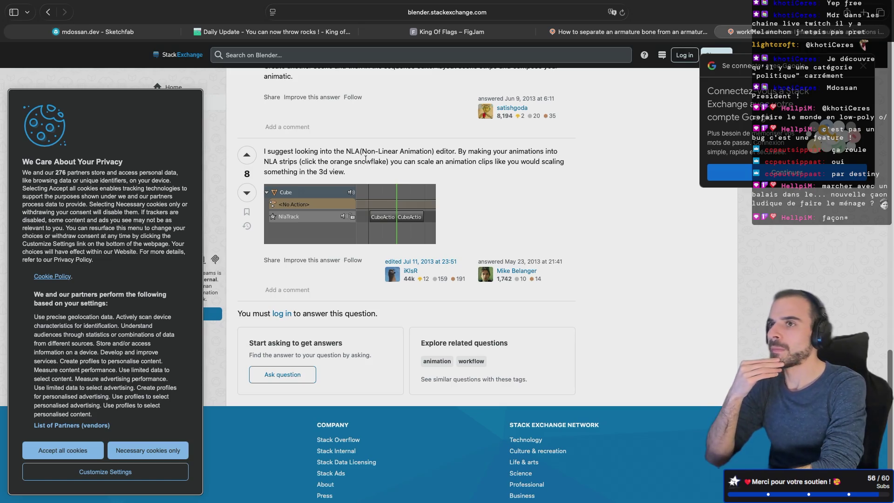
key(ctrl+Right)
key(ctrl+Left)
key(ctrl+Left)
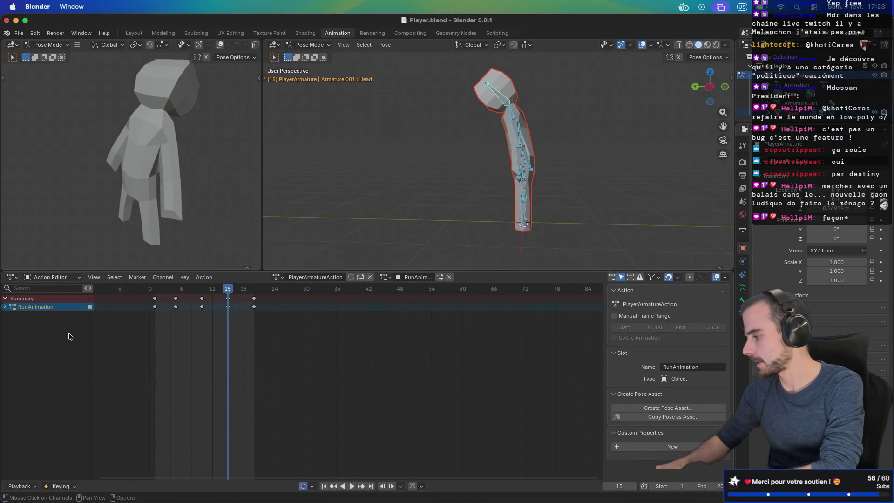
Switch the bottom editor to Nonlinear Animation and expand PlayerArmature to reveal its PlayerArmatureAction track
click(50, 278)
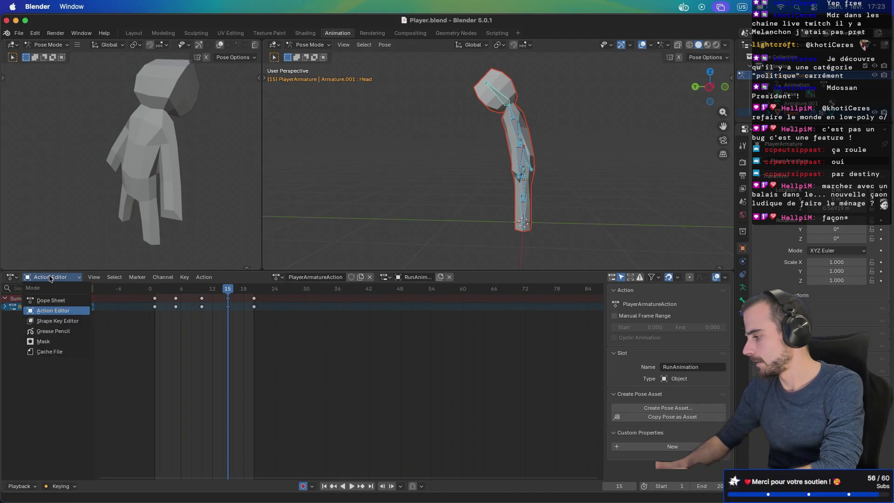
click(11, 277)
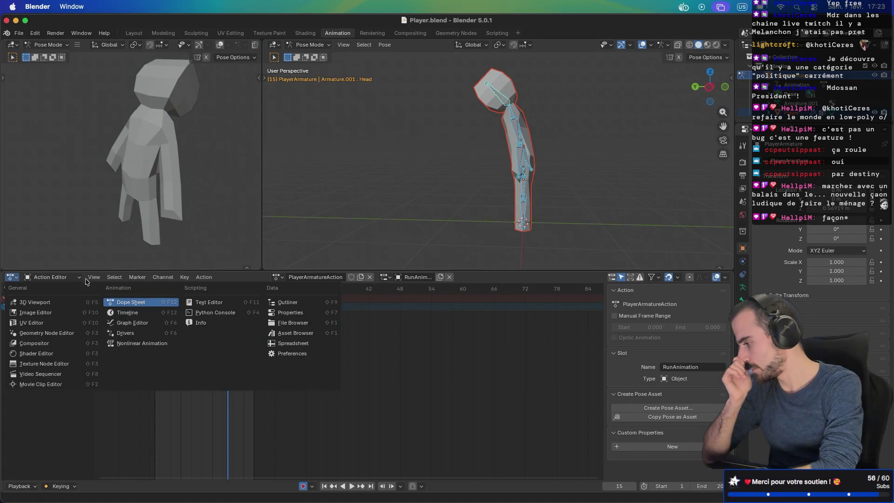
click(144, 344)
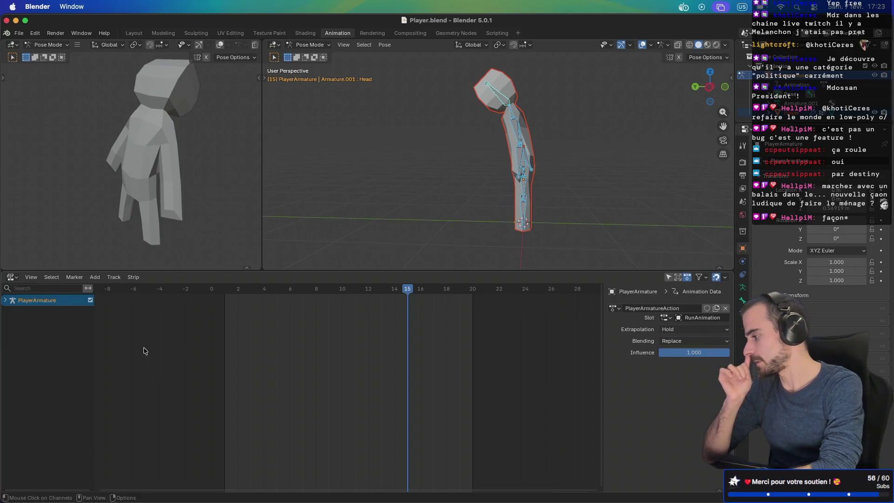
click(5, 300)
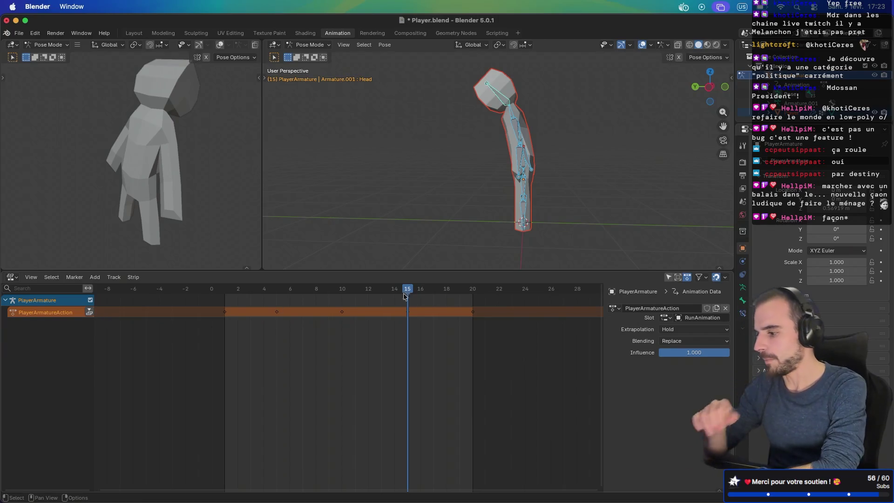
Rename the PlayerArmatureAction action to Running
double_click(662, 307)
text(Ru)
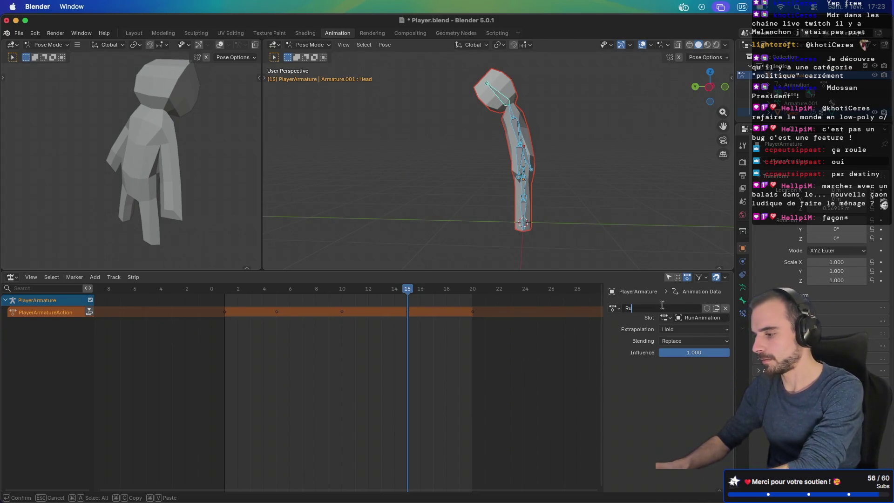
text(nningAni)
key(Return)
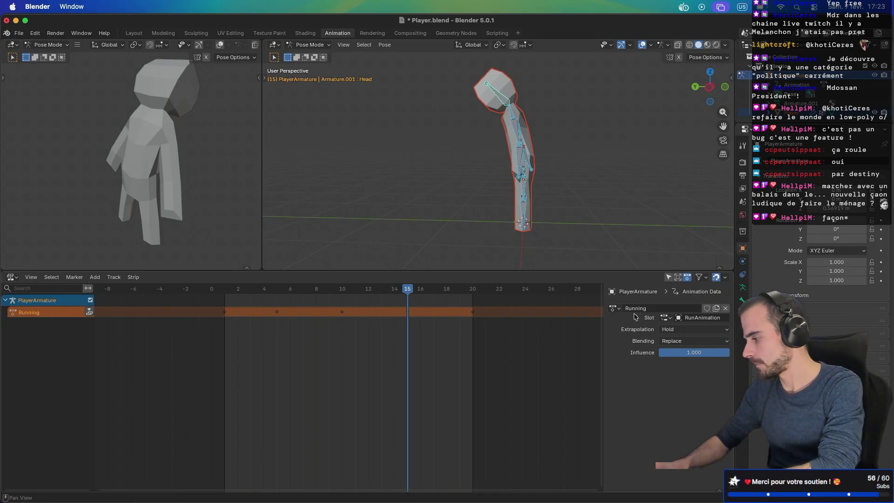
Add a new NLA track under PlayerArmature, then delete the empty NlaTrack again
click(54, 301)
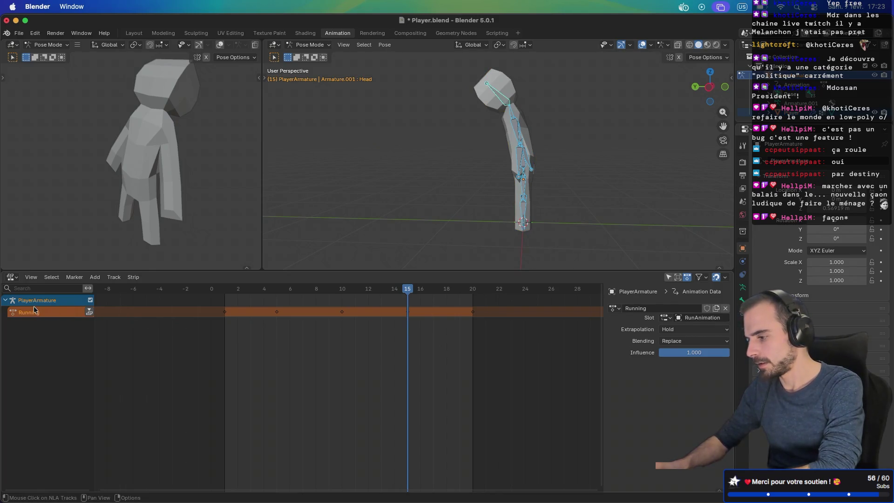
right_click(34, 306)
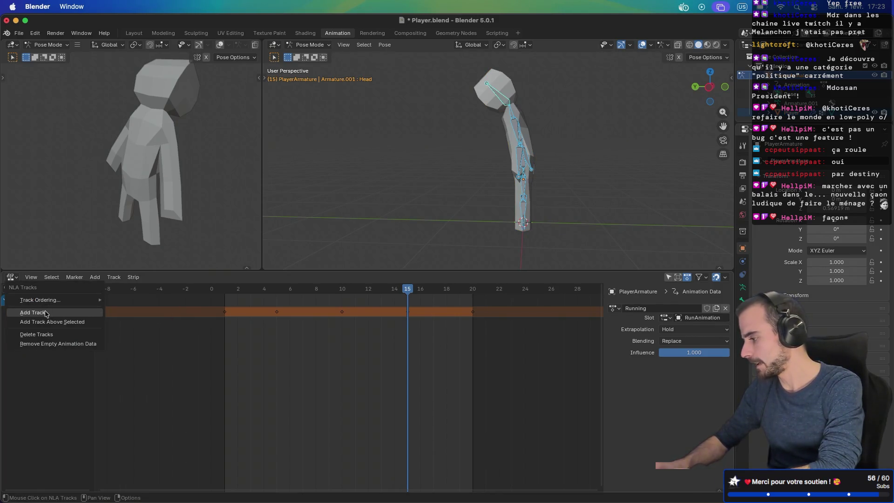
click(44, 312)
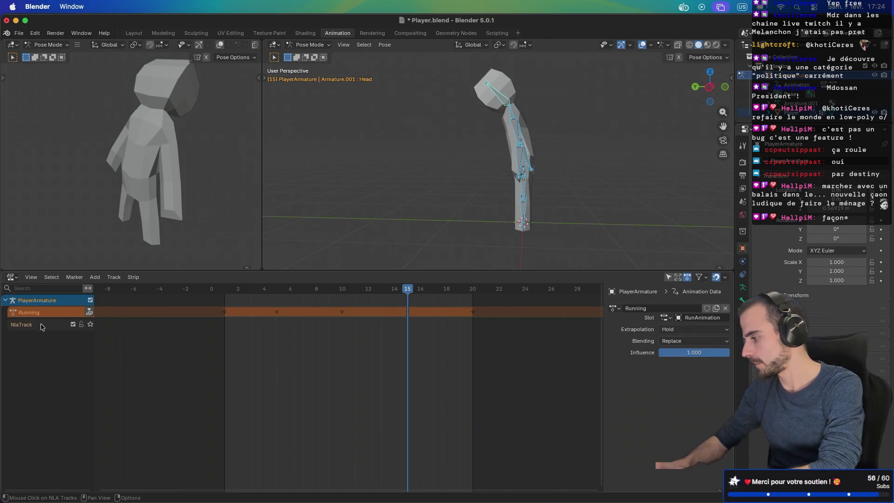
right_click(45, 326)
click(33, 355)
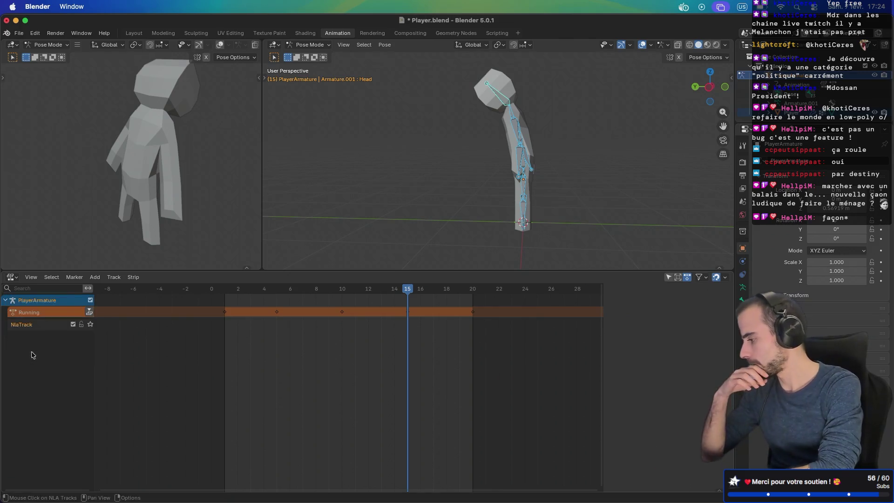
right_click(39, 328)
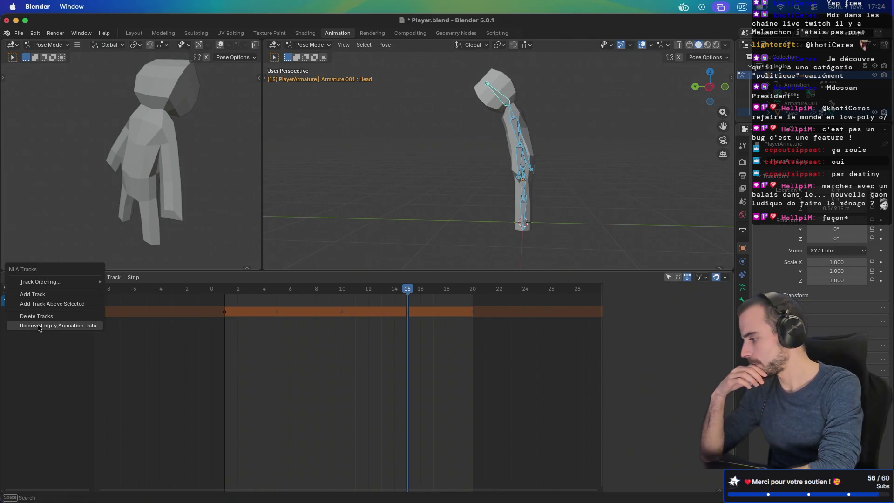
click(48, 318)
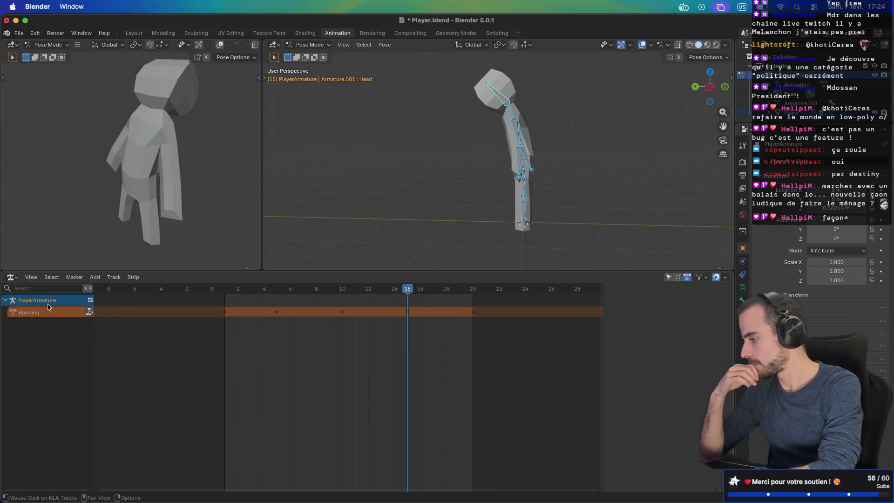
Make the Running track active so its Animation Data shows the RunAnimation slot
right_click(45, 302)
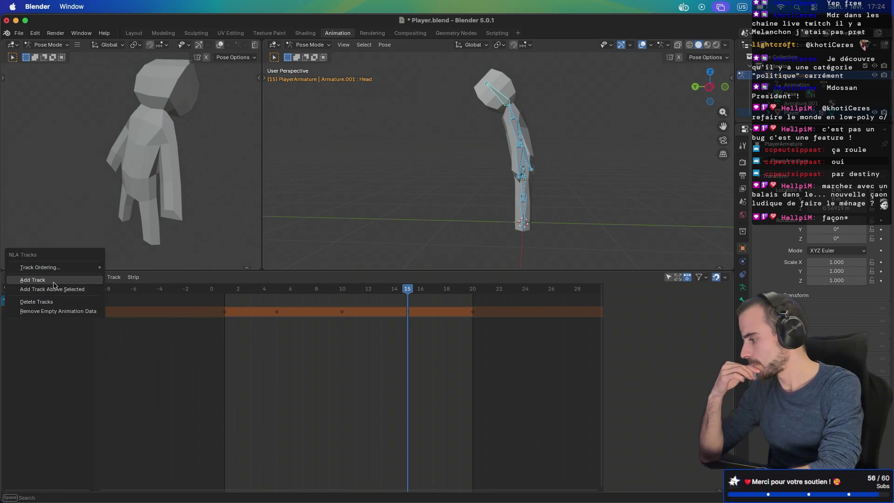
mouse_move(71, 268)
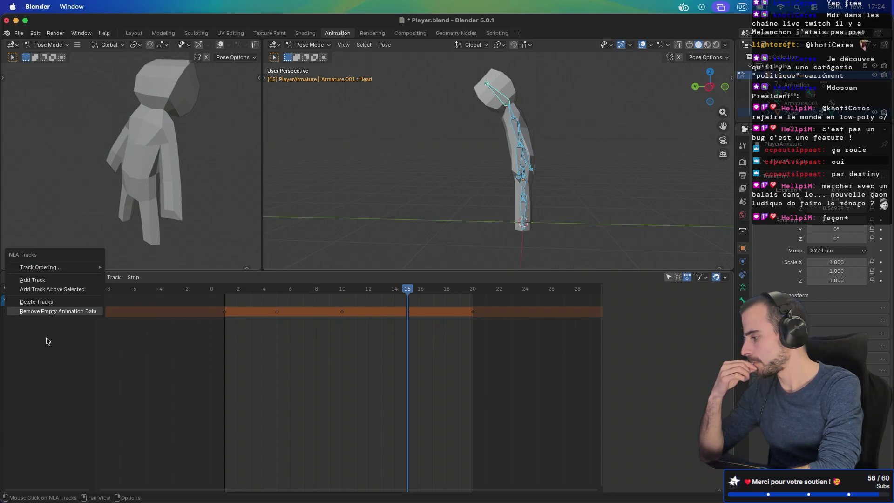
click(47, 311)
click(46, 313)
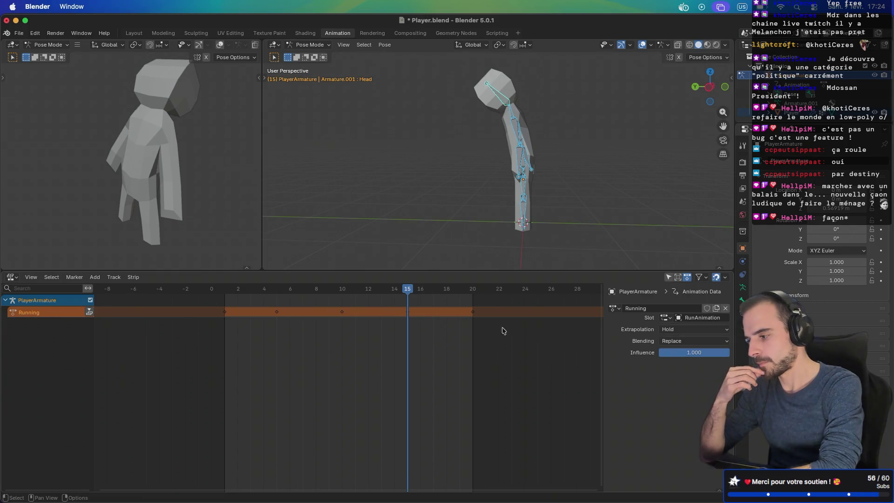
click(663, 309)
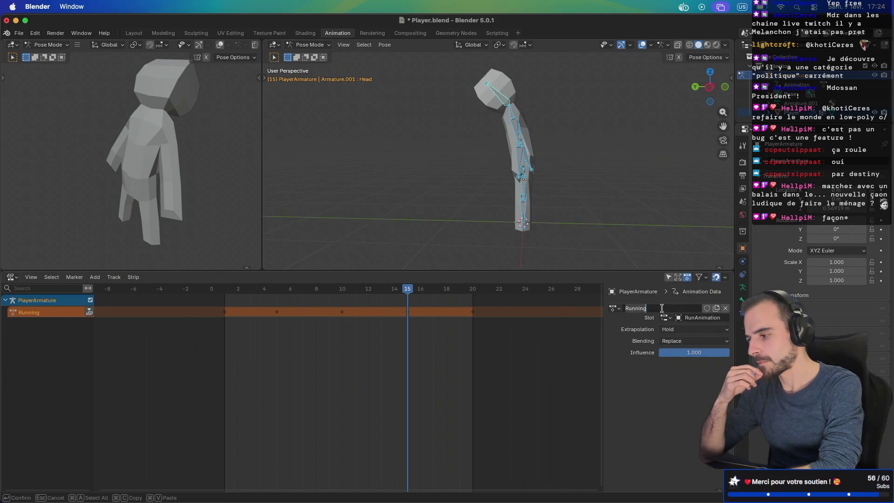
key(Return)
click(616, 309)
key(Escape)
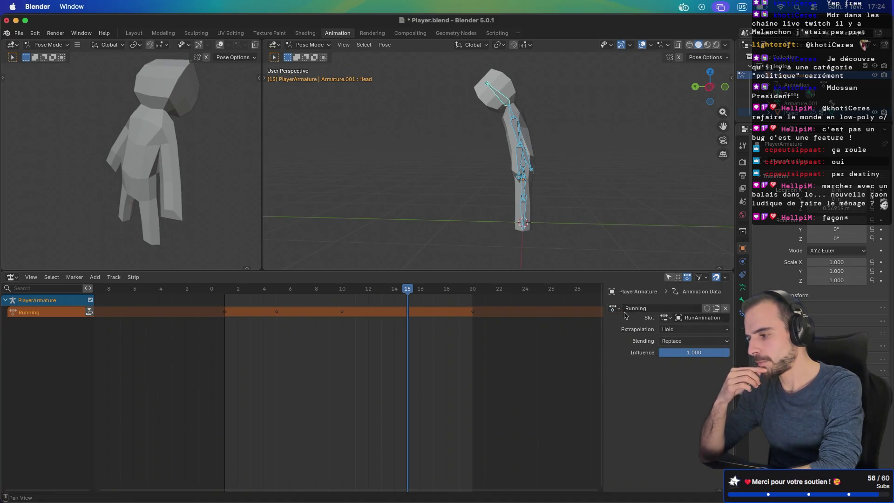
click(96, 278)
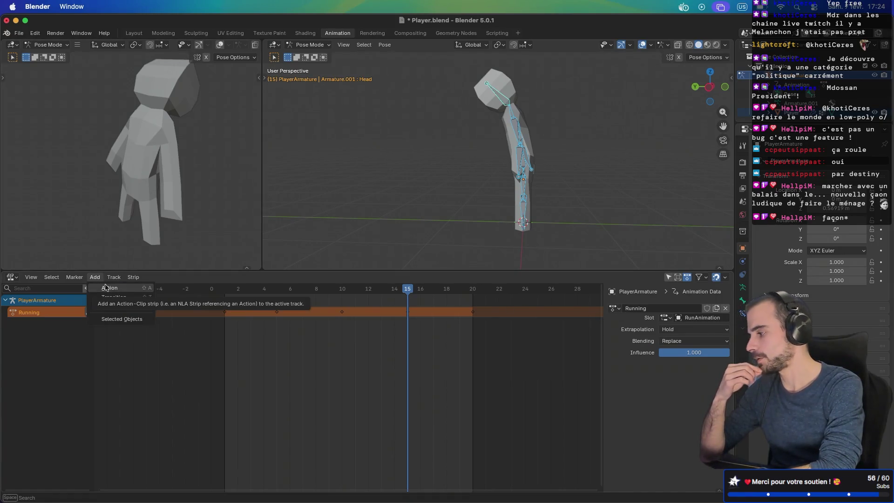
click(106, 287)
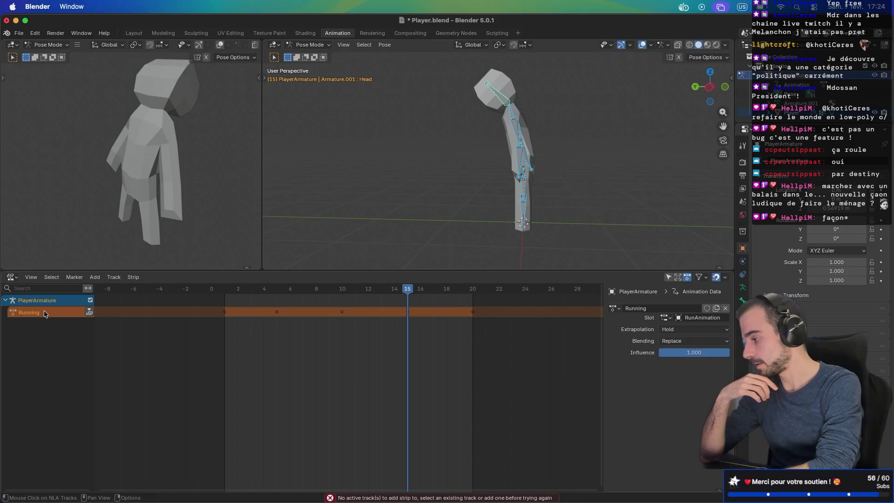
click(238, 318)
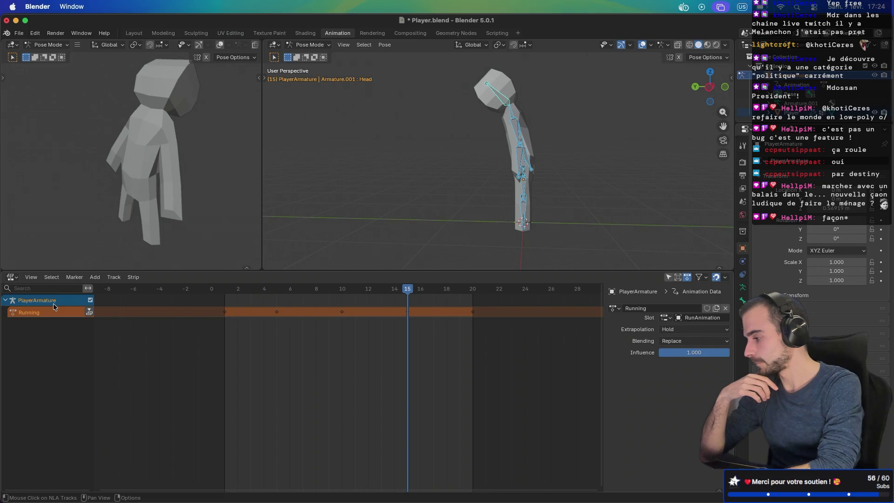
click(94, 278)
click(105, 289)
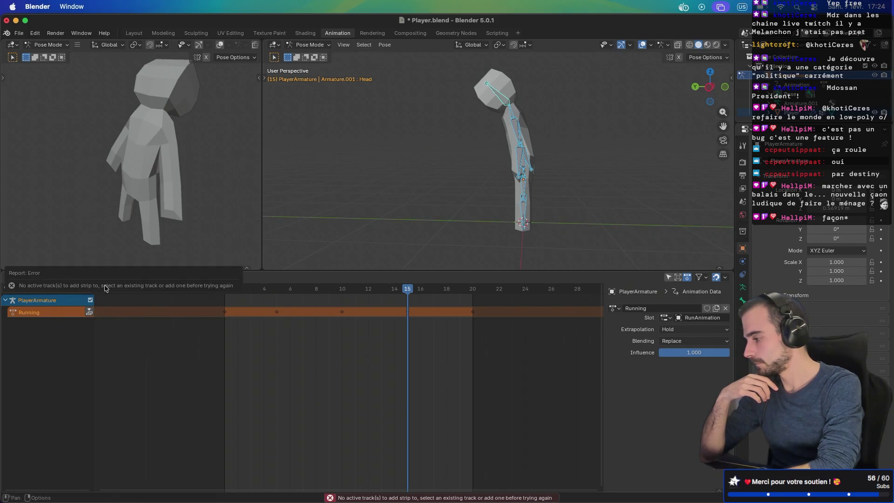
double_click(25, 313)
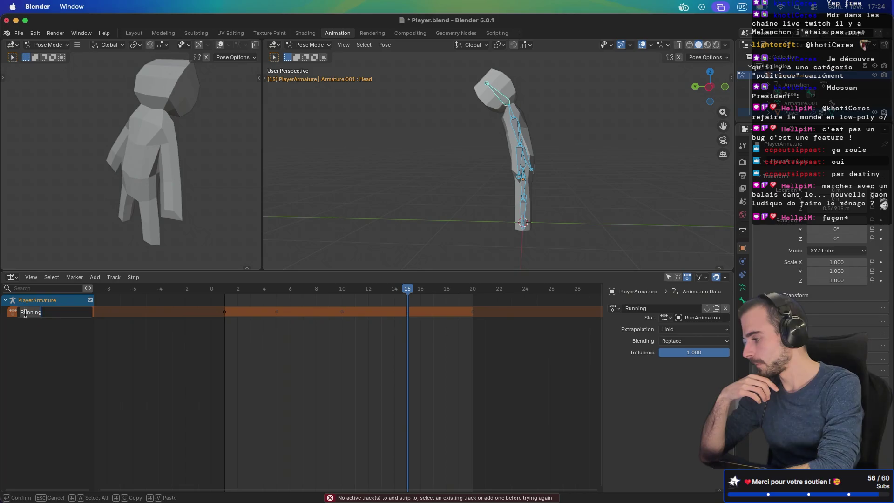
key(Return)
drag(228, 313, 293, 313)
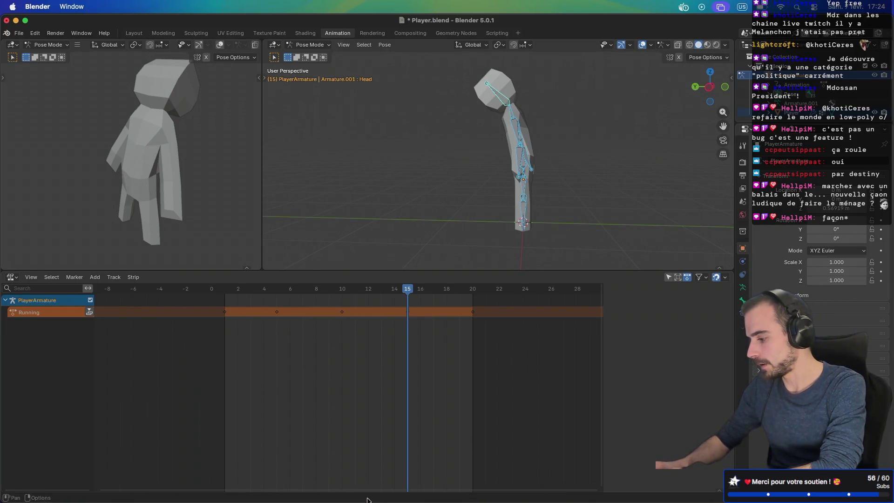
click(99, 279)
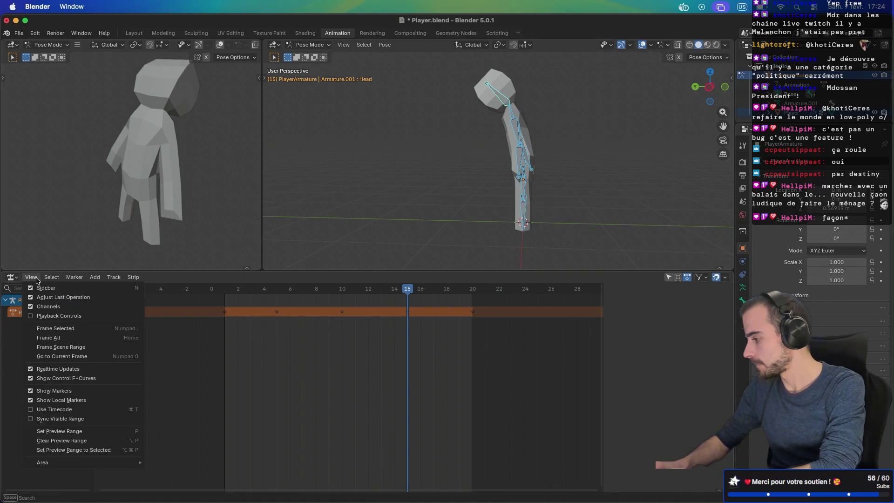
mouse_move(55, 284)
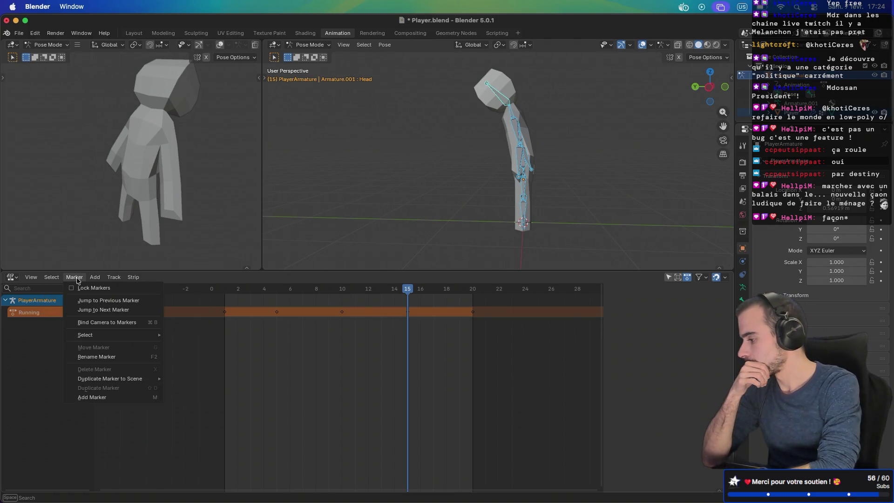
mouse_move(94, 279)
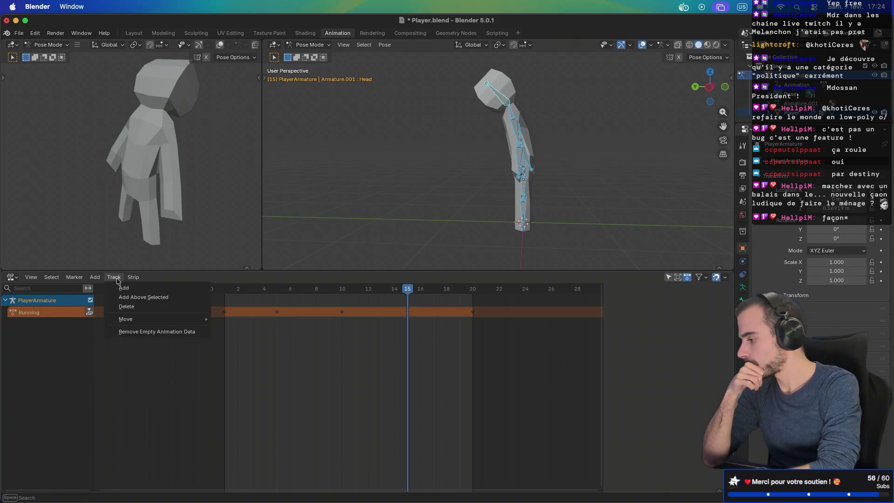
click(123, 288)
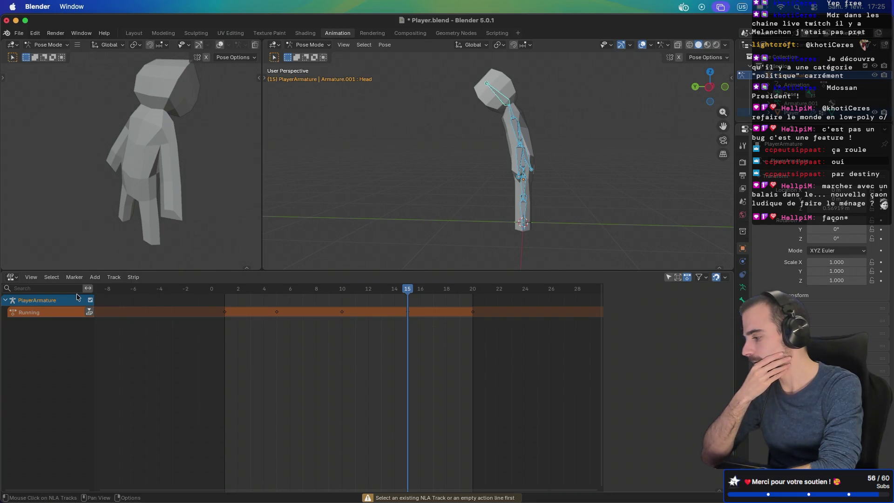
Add a new NLA track and place a Running action strip on it
key(n)
right_click(41, 298)
click(43, 290)
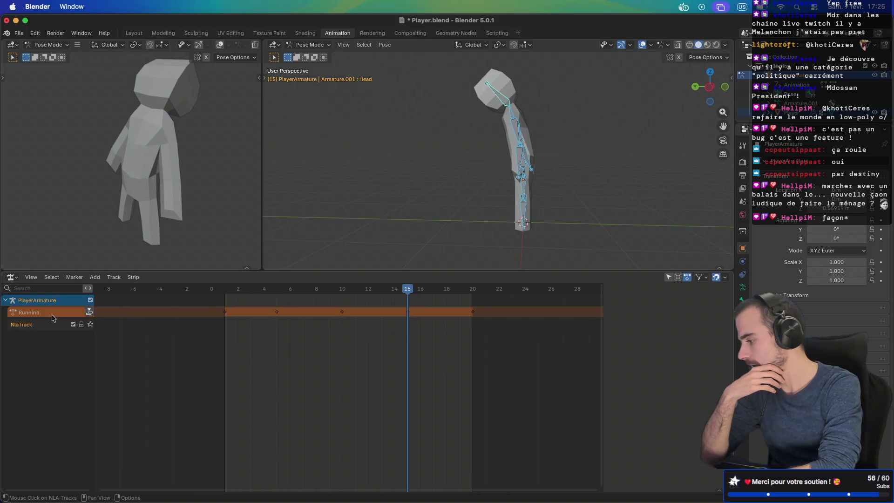
click(95, 278)
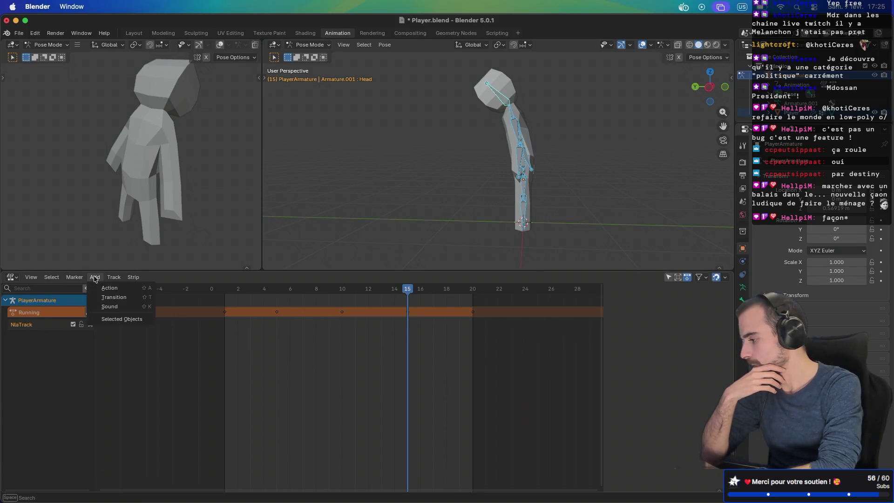
click(106, 287)
click(122, 306)
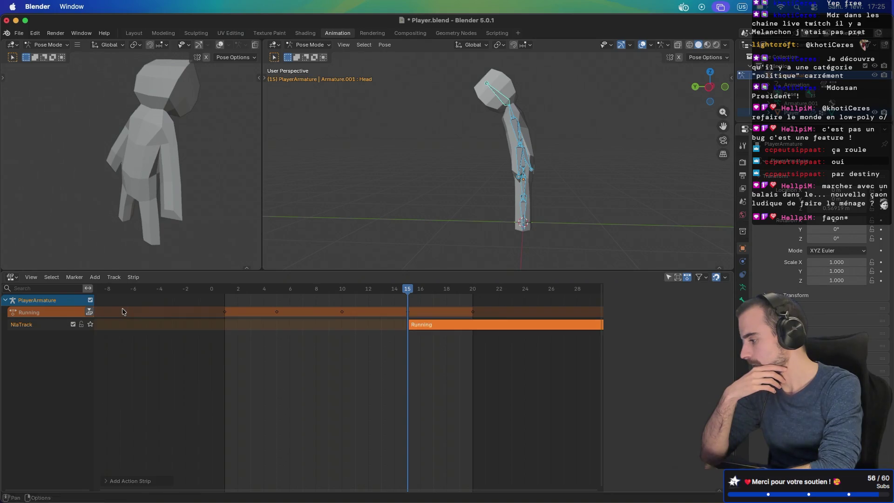
Slide the Running strip to start at frame 1, spanning frames 1–20, and select the new NlaTrack
key(n)
drag(433, 329, 243, 336)
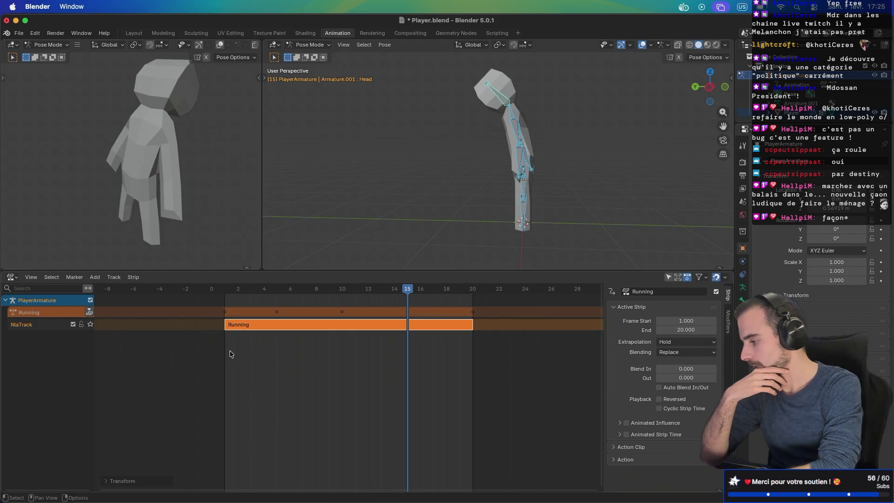
click(44, 315)
click(44, 325)
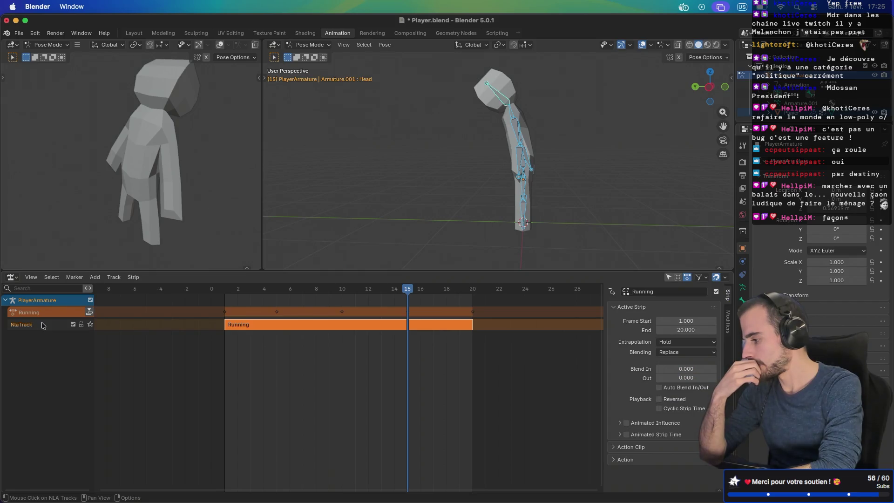
right_click(44, 325)
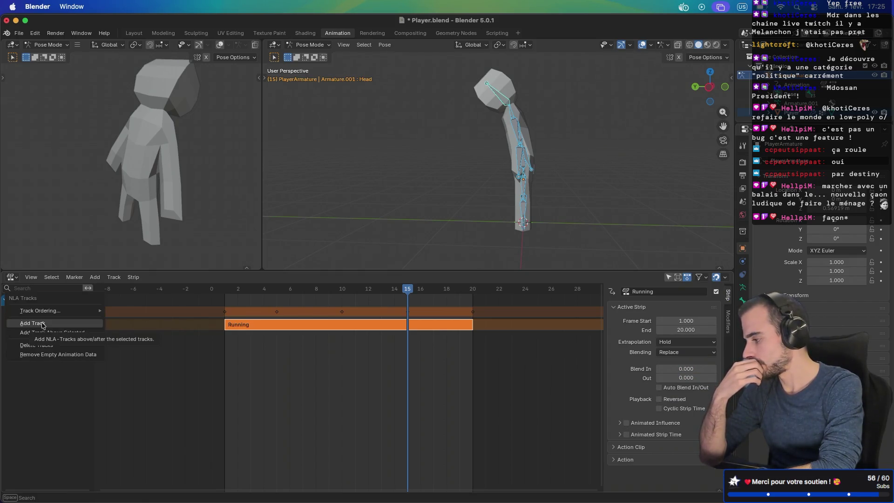
mouse_move(71, 312)
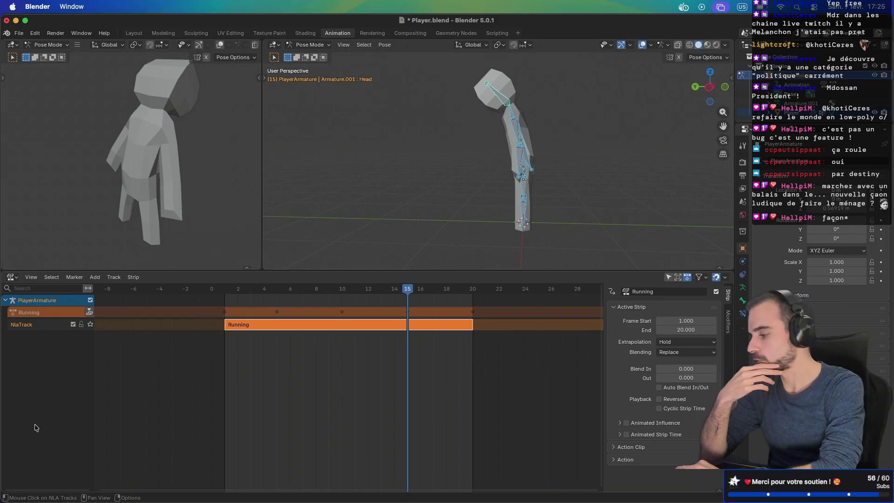
key(ctrl+Right)
key(ctrl+Right)
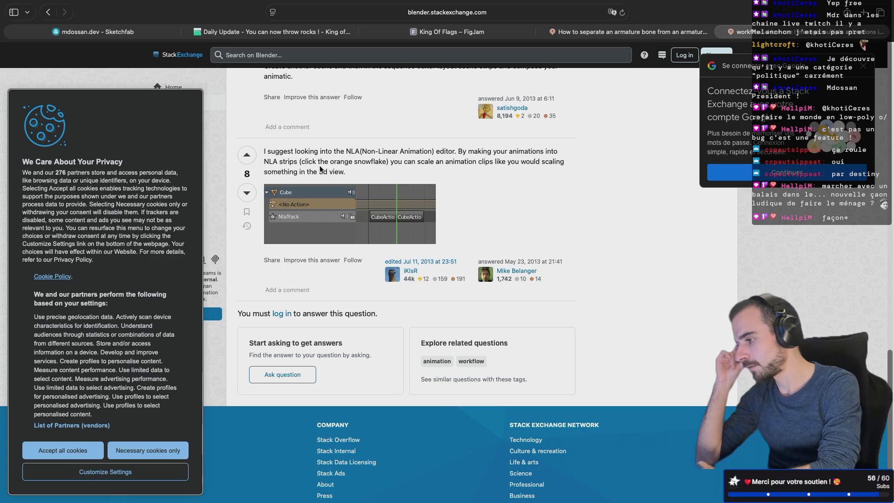
scroll(319, 166, up, 5)
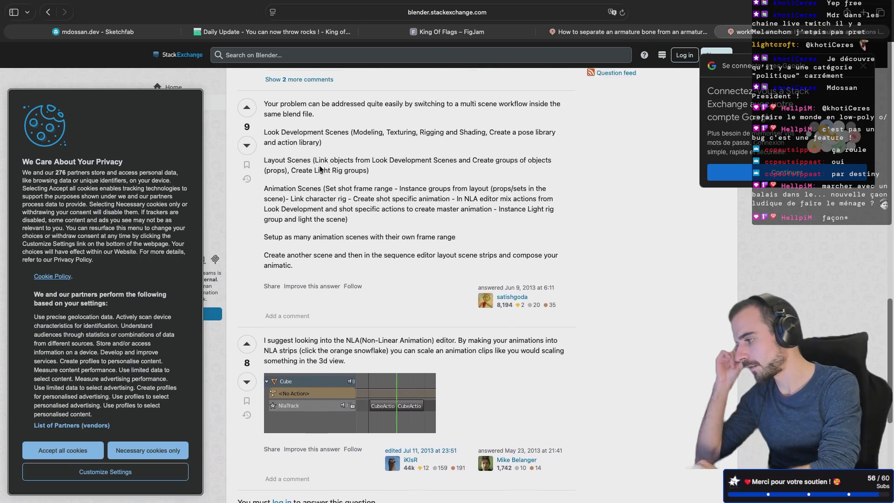
scroll(320, 166, up, 2)
scroll(320, 166, up, 4)
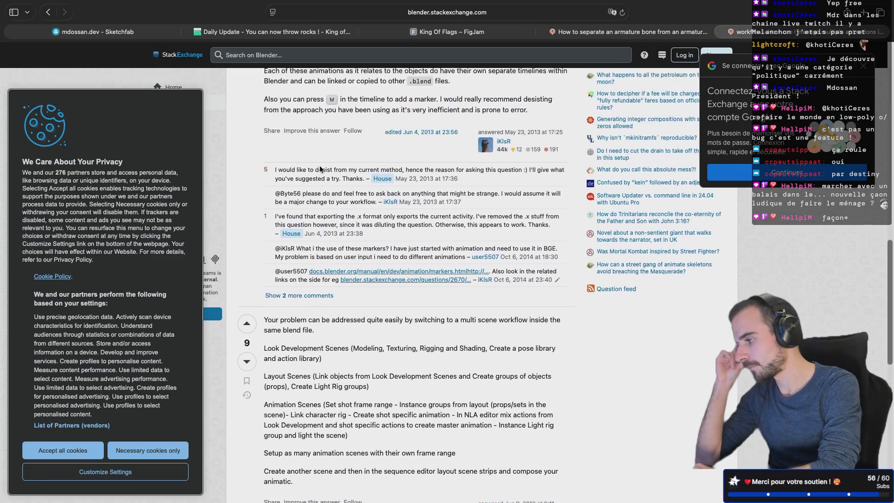
key(ctrl+Left)
key(ctrl+Left)
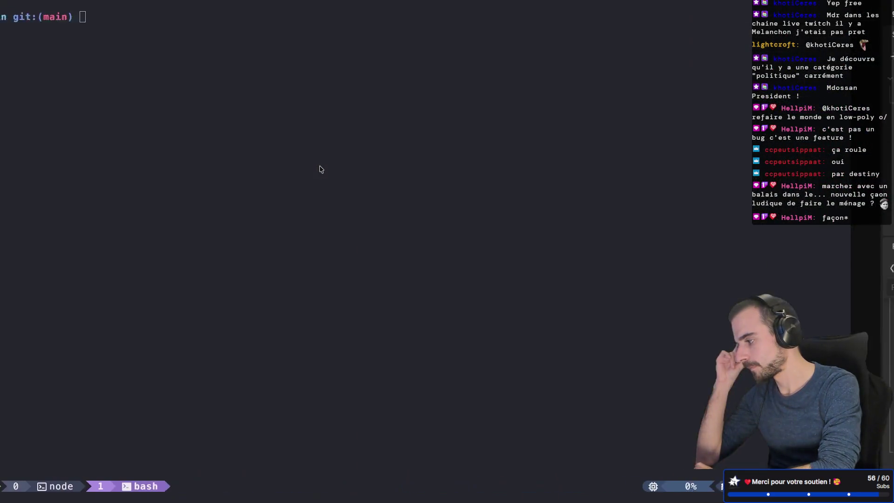
key(ctrl+Left)
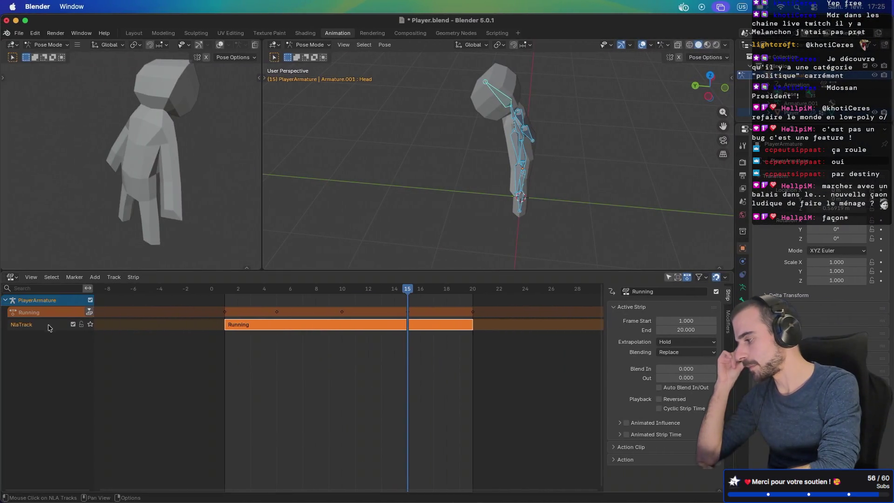
Delete the NlaTrack with its Running strip and turn the area into the Action Editor
right_click(50, 328)
click(43, 352)
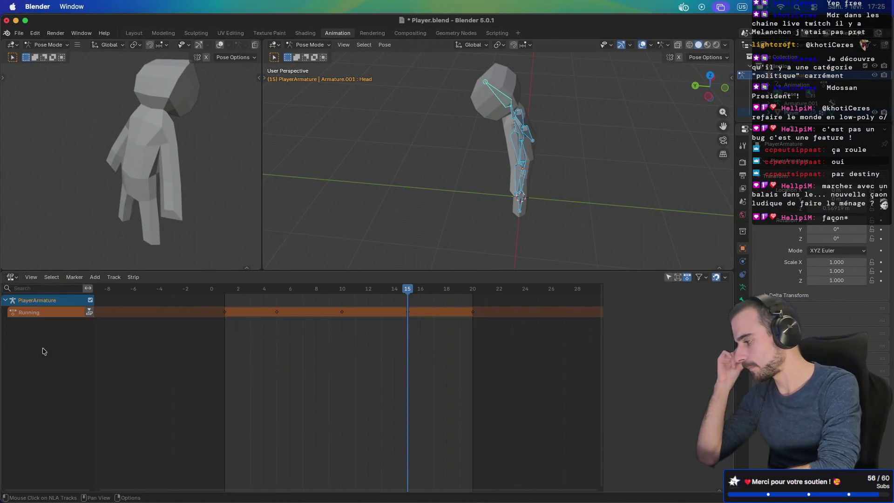
click(11, 277)
click(132, 306)
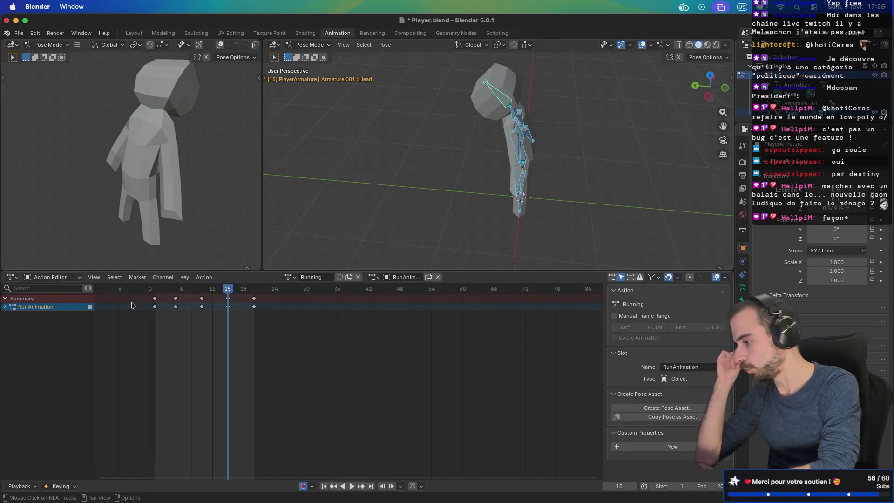
Look for an Idle action in the action list and Action menu, then set the playhead to frame 1
click(290, 277)
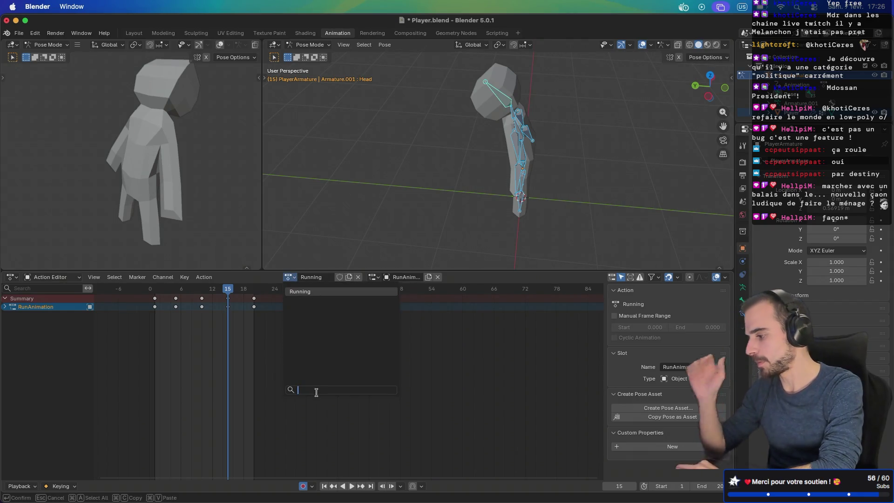
text(Idle)
key(Return)
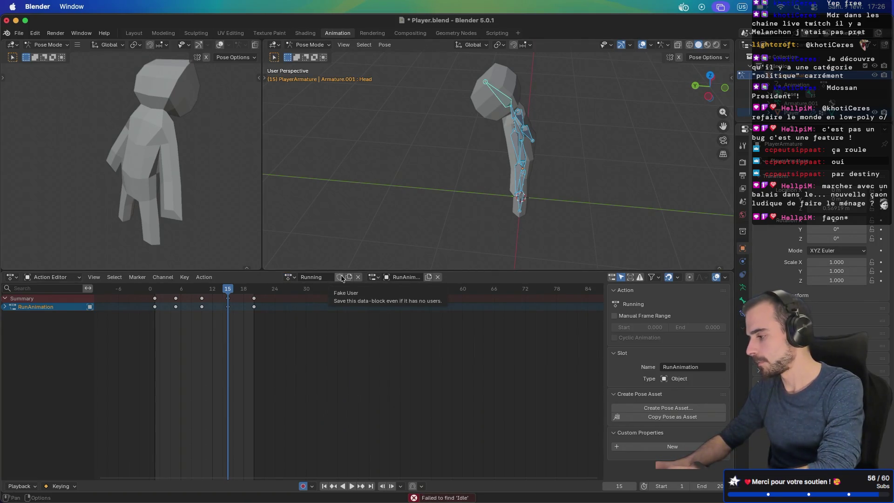
click(201, 278)
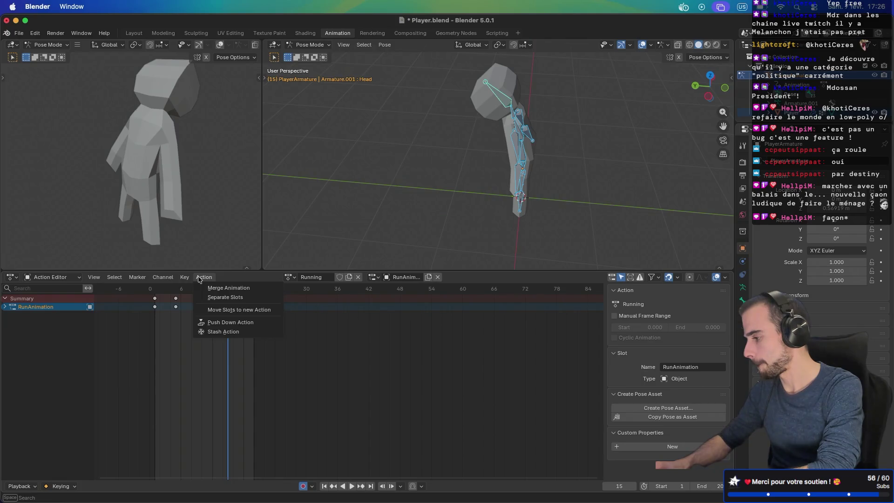
key(Escape)
click(154, 292)
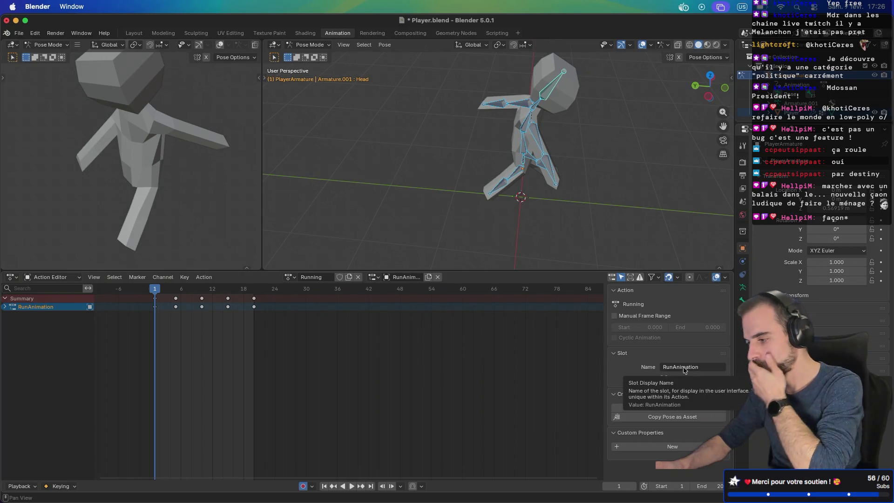
click(398, 278)
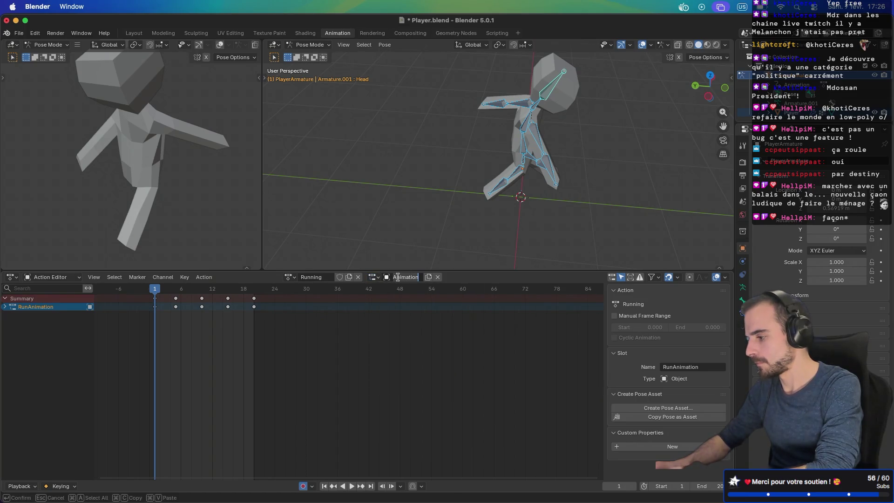
Rename the run slot to RunAnimation by prefixing it with Run
key(Home)
text(Run)
key(Return)
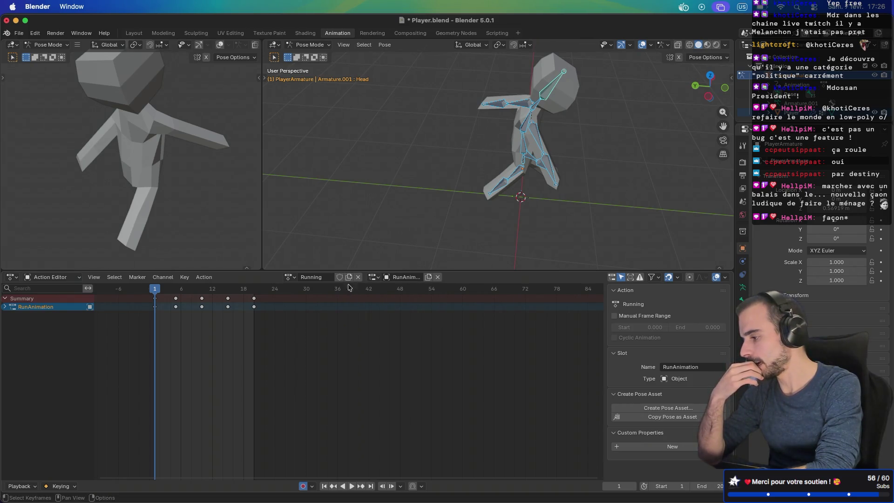
Duplicate the Running action as a new action named Idle
click(349, 278)
double_click(324, 276)
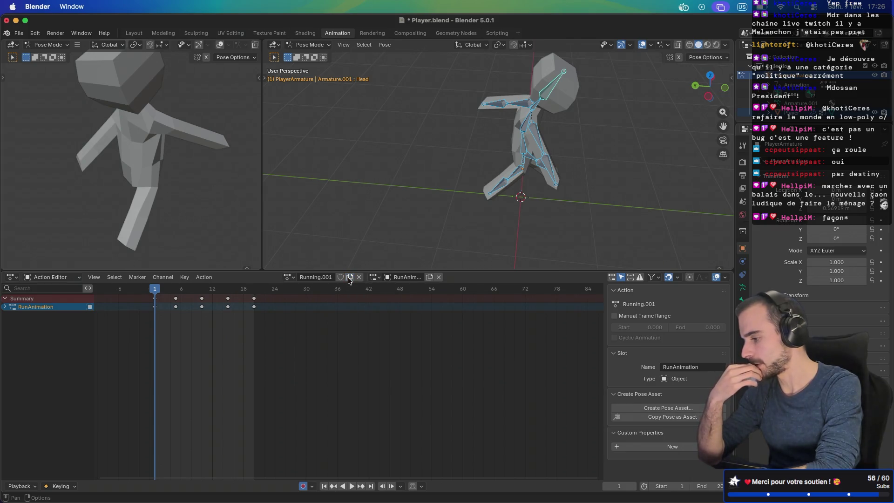
text(Idle)
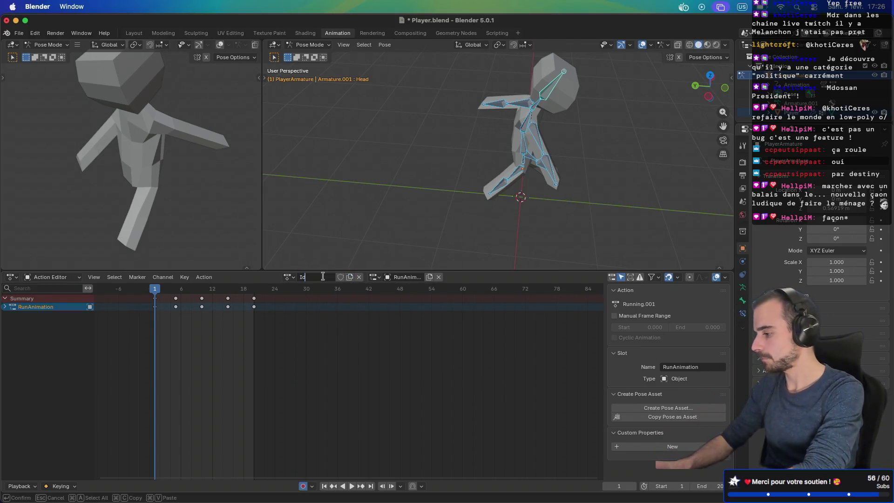
key(Return)
double_click(318, 277)
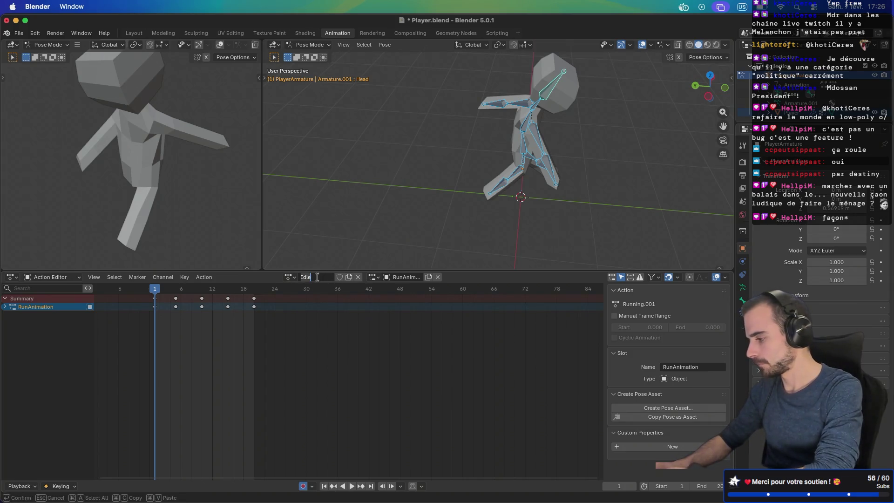
click(6, 309)
click(6, 308)
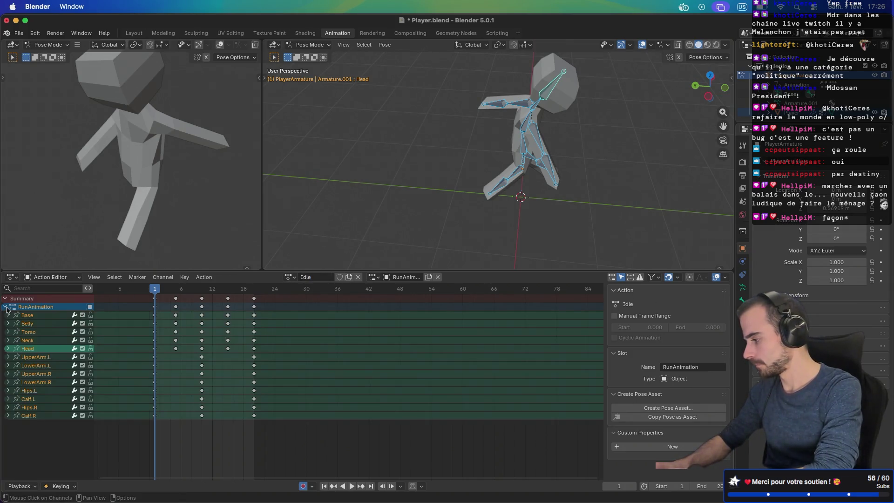
click(6, 308)
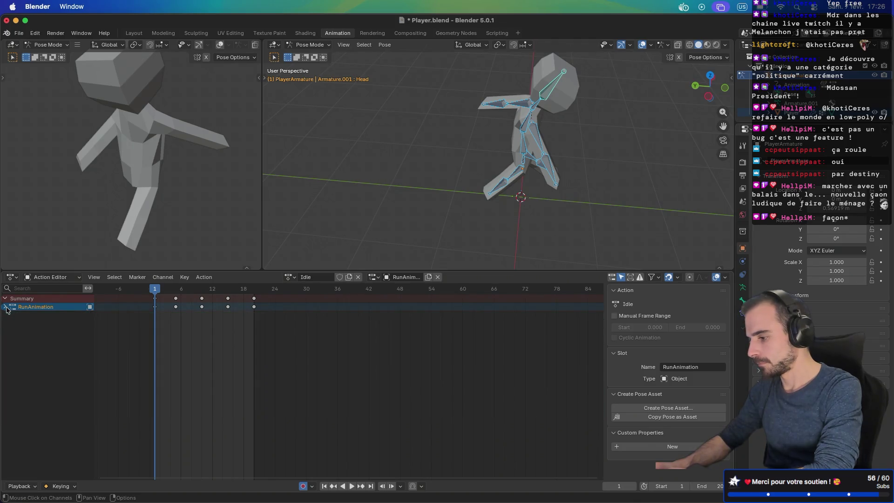
Rename the Idle action's slot to Idle
double_click(682, 367)
text(idle)
key(BackSpace)
key(BackSpace)
key(BackSpace)
text(I)
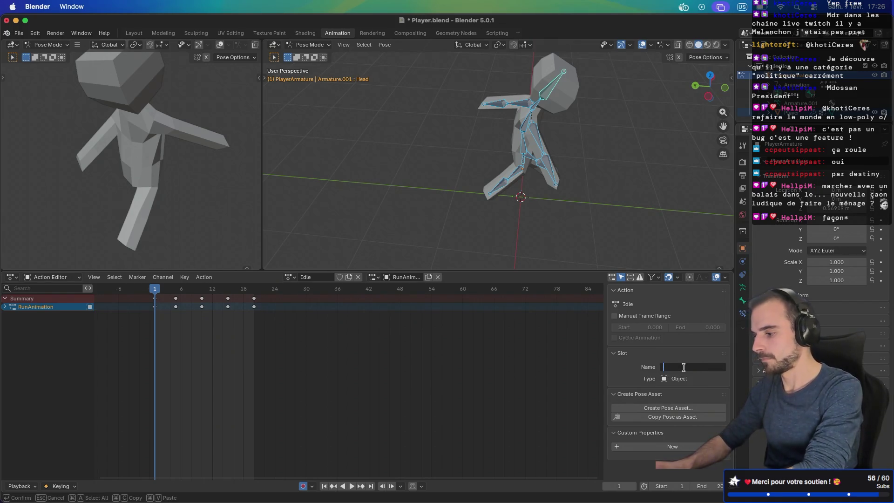
text(dle)
key(Return)
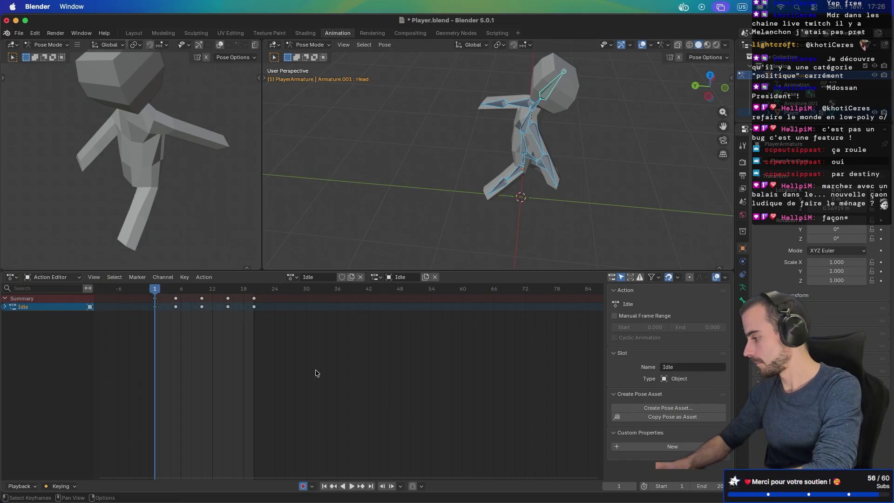
Switch between the Running and Idle actions to confirm they are separate, ending on Idle
click(5, 307)
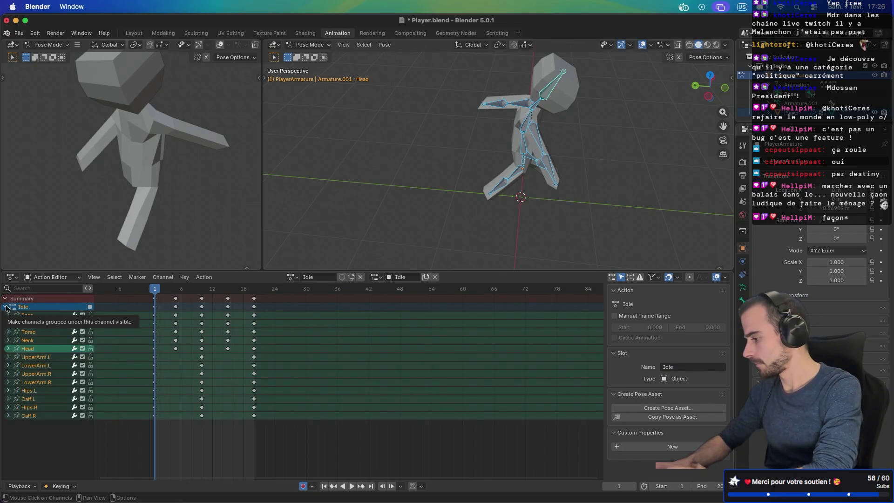
click(6, 307)
click(315, 277)
key(Escape)
click(292, 277)
click(303, 298)
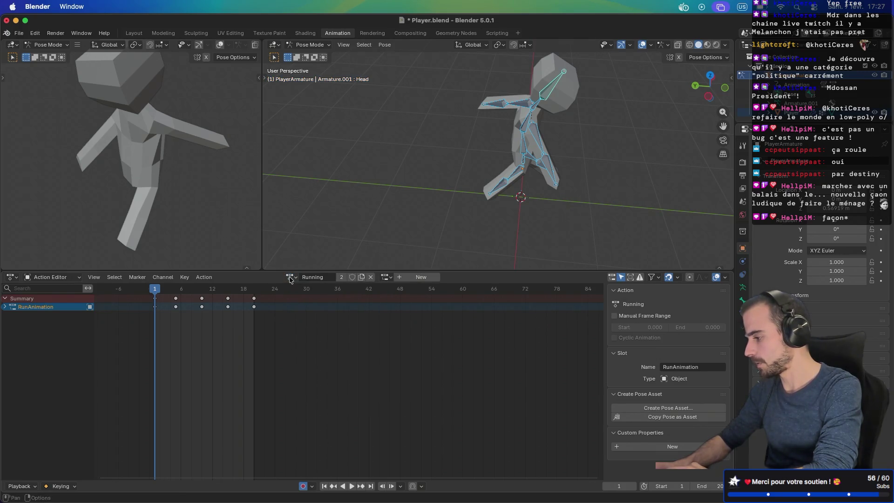
click(289, 278)
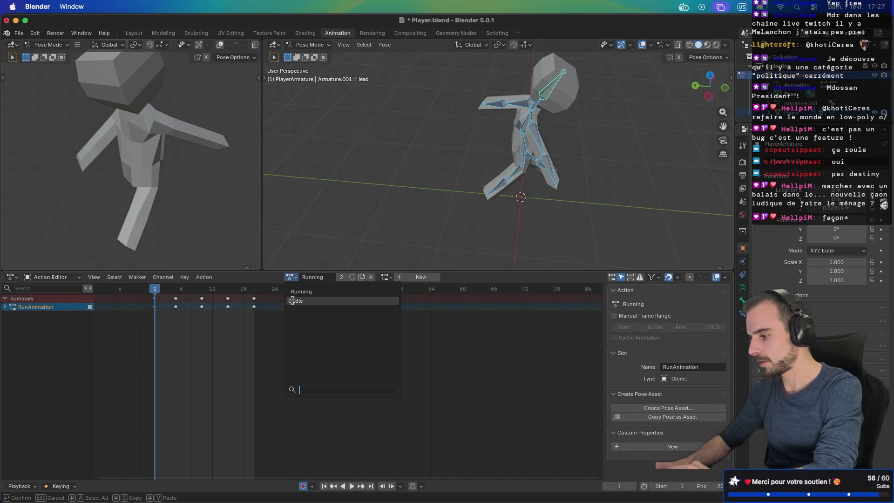
click(292, 300)
Save Player.blend with Idle active, play it briefly, and box-select all of Idle's keyframes
key(super+s)
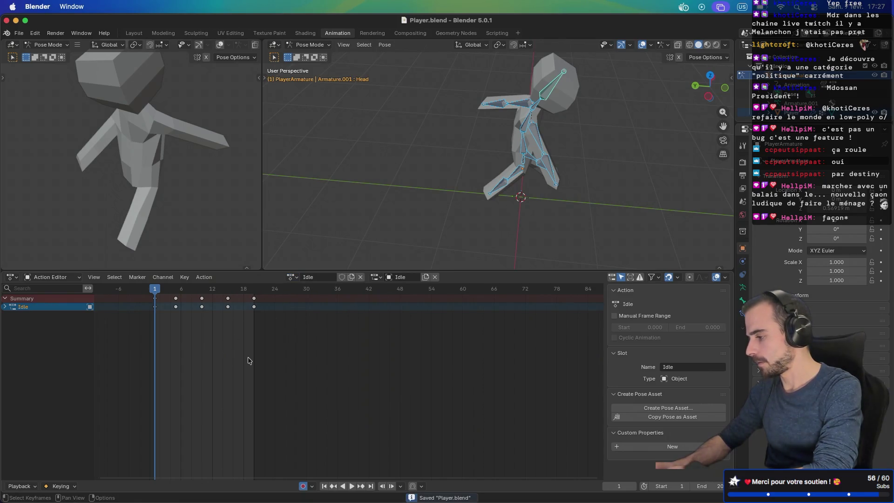
click(351, 487)
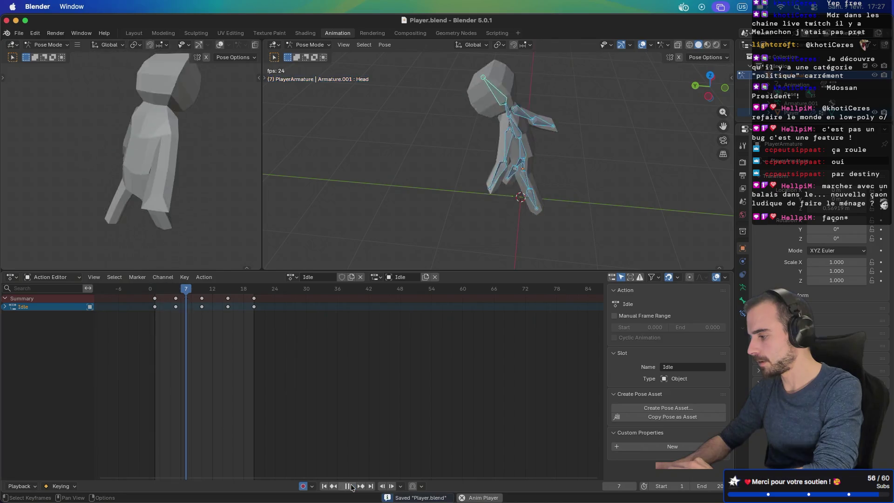
click(352, 486)
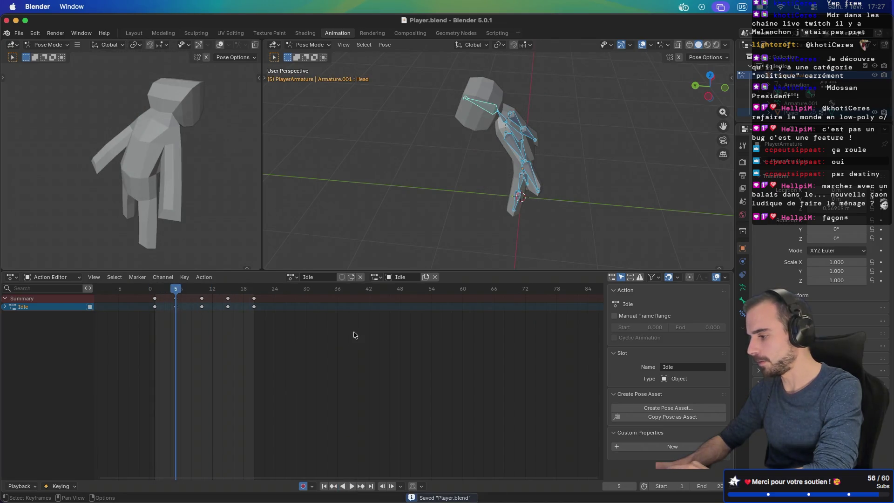
click(394, 277)
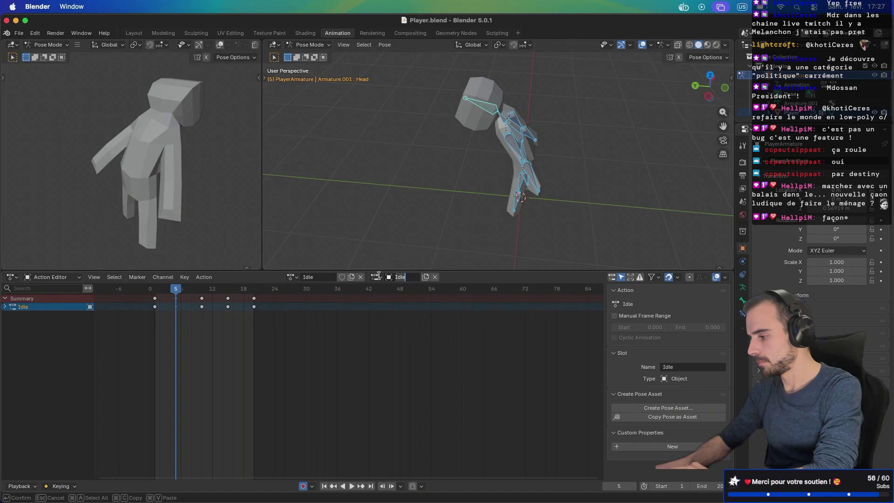
click(377, 277)
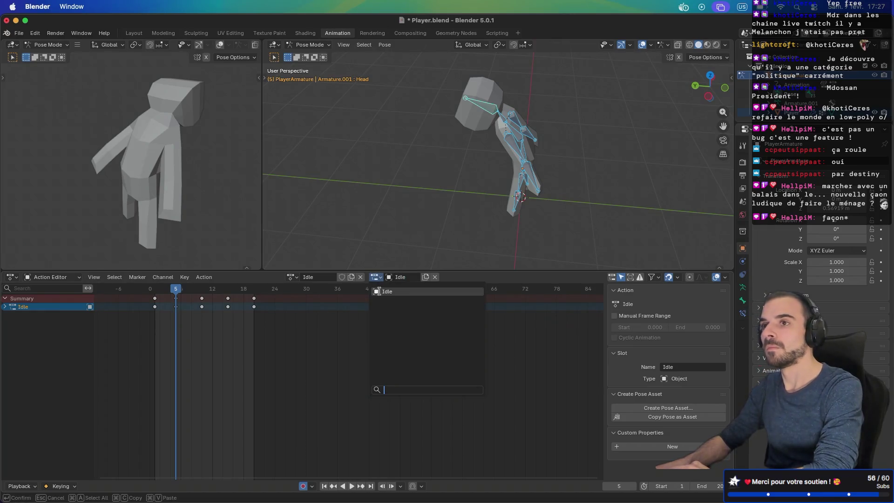
click(375, 293)
drag(268, 329, 127, 297)
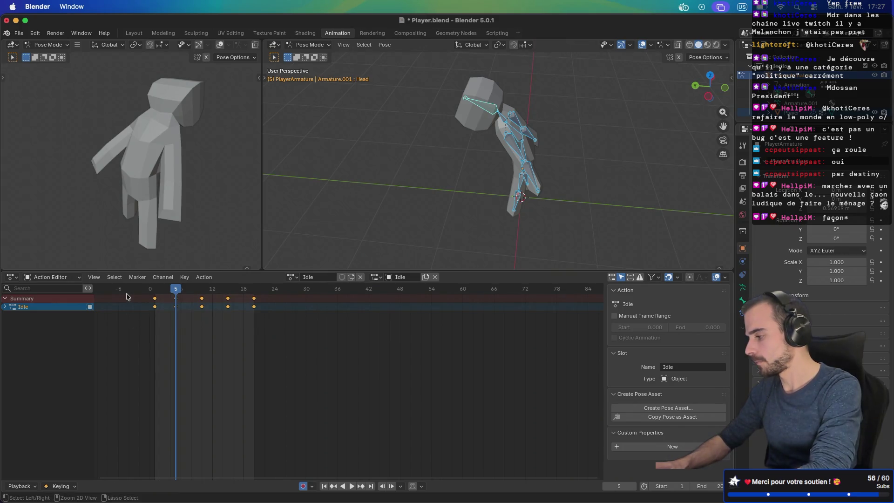
Delete the copied run keyframes and clear the armature's rotation and location at frame 1
key(x)
click(228, 340)
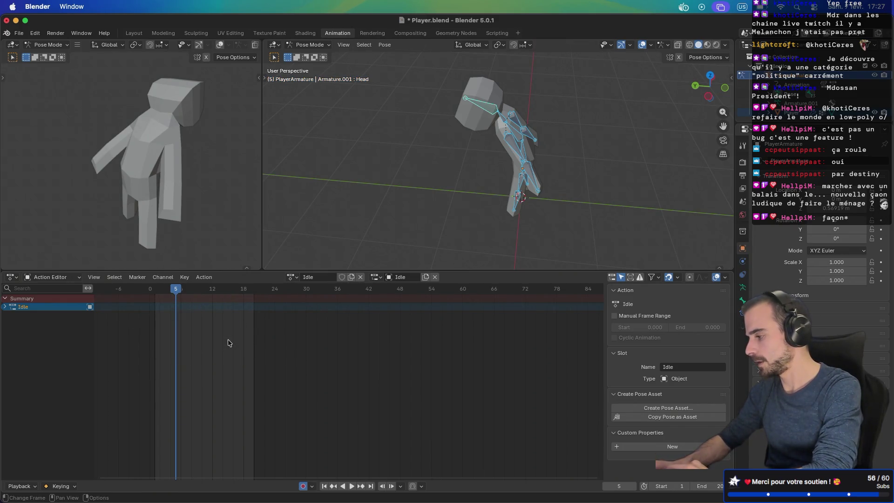
drag(175, 289, 155, 289)
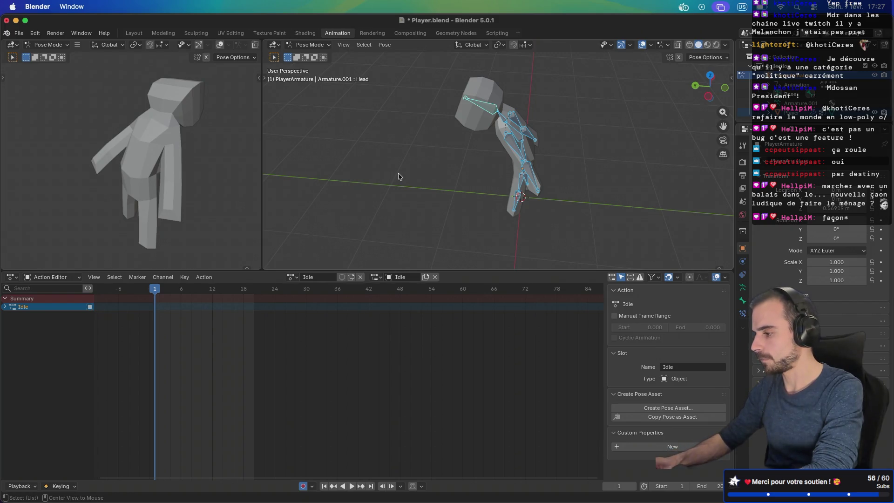
key(alt+r)
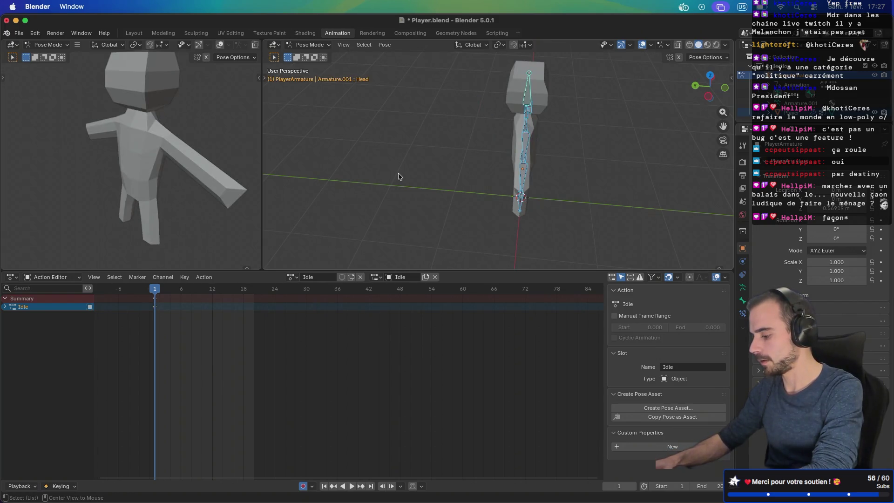
key(alt+g)
Orbit to face the character and play the emptied Idle action to check the rest T-pose
middle_drag(477, 164, 312, 258)
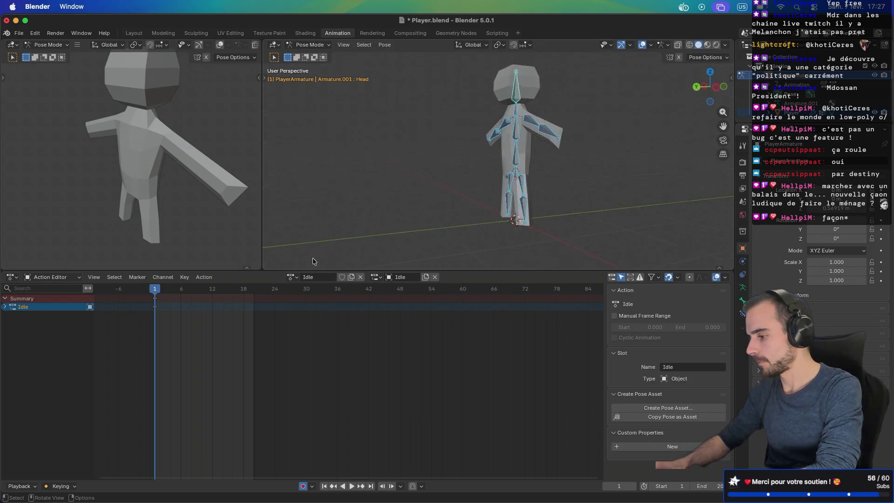
click(352, 487)
click(352, 487)
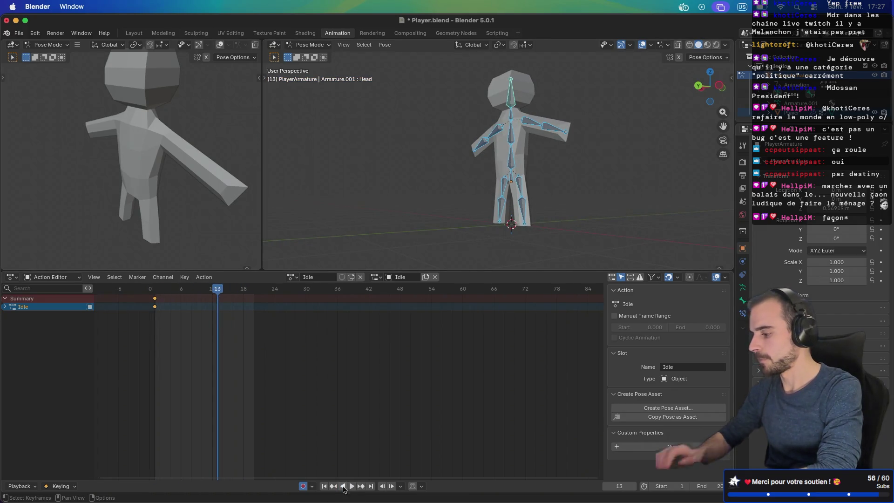
click(316, 279)
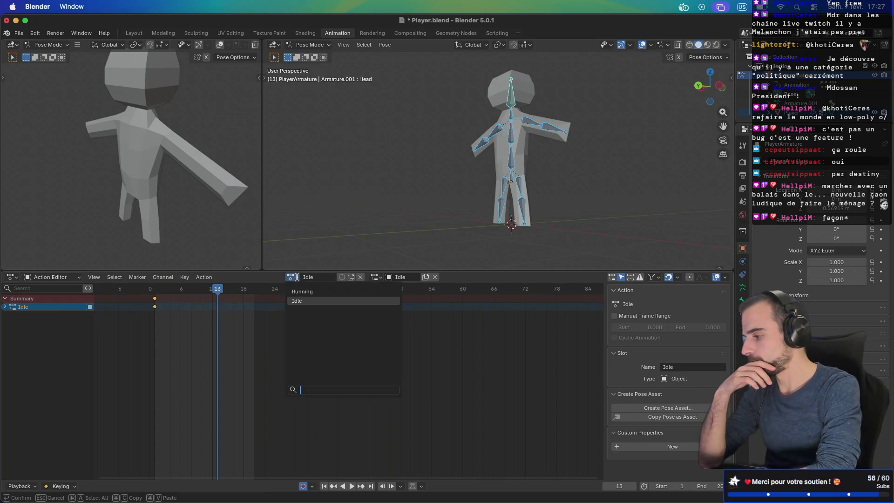